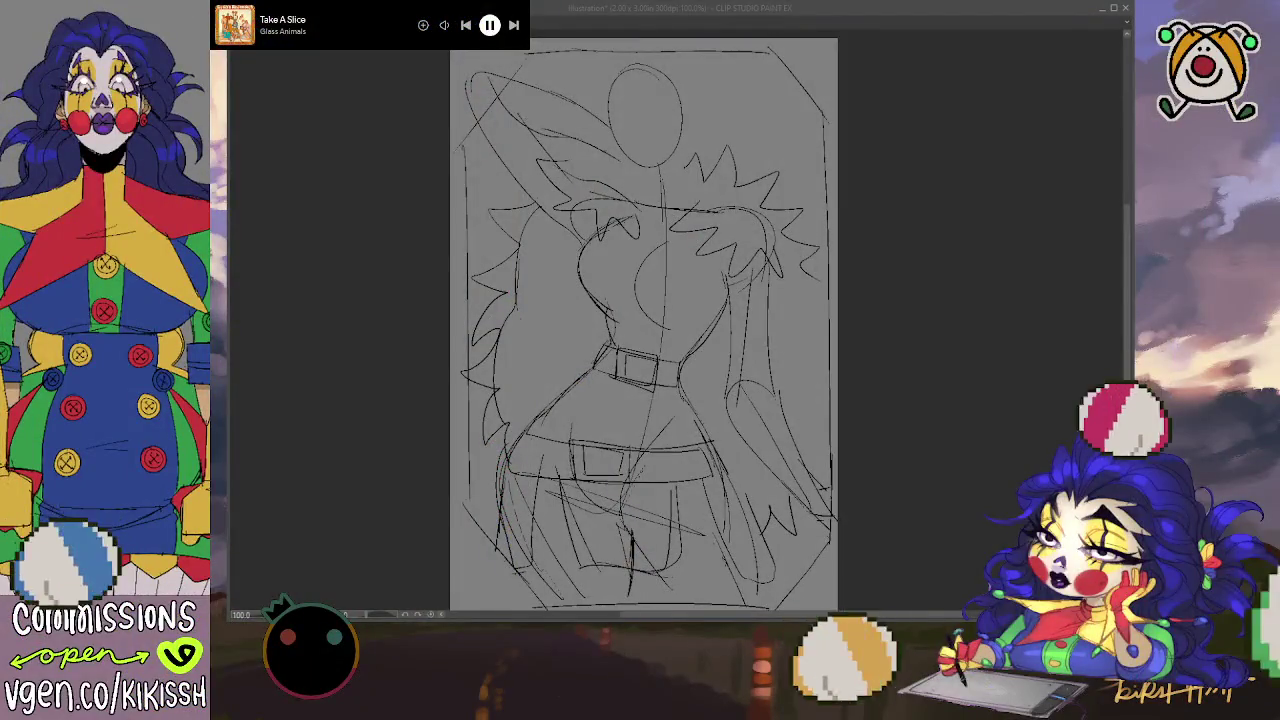
Step: Focus the Clip Studio Paint window and widen it slightly from its left border
{"action": "left_click", "coordinate": [339, 216]}
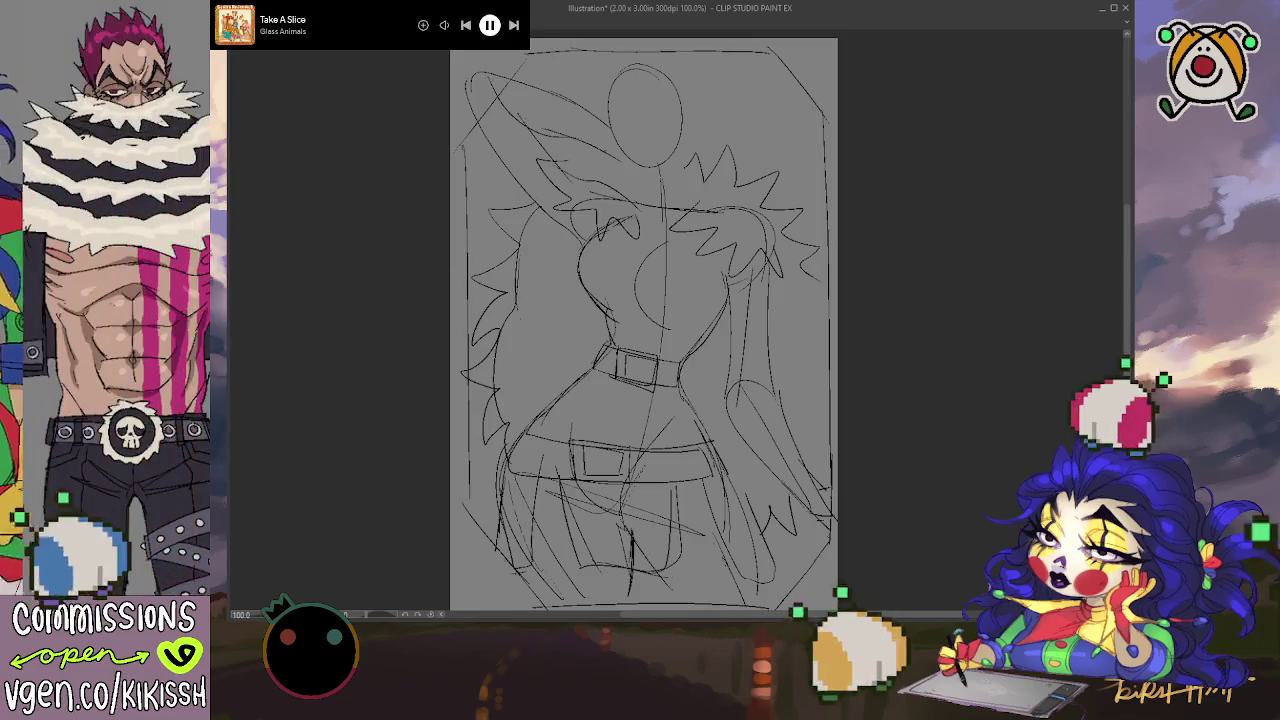
{"action": "left_click_drag", "start_coordinate": [222, 368], "coordinate": [250, 363]}
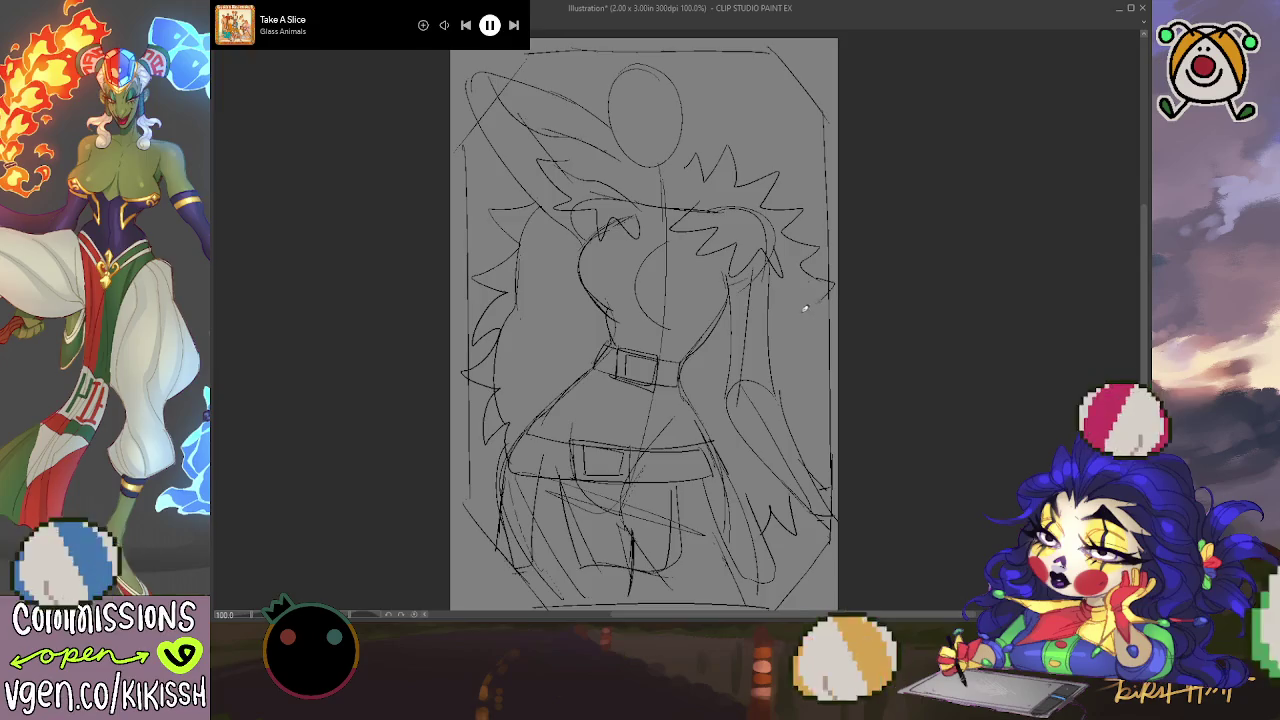
Step: Draw jagged hair spikes down the figure's right side, discarding a stray curve beside the head
{"action": "mouse_move", "coordinate": [804, 308]}
{"action": "left_mouse_down"}
{"action": "mouse_move", "coordinate": [815, 355]}
{"action": "mouse_move", "coordinate": [805, 372]}
{"action": "mouse_move", "coordinate": [838, 427]}
{"action": "left_mouse_up"}
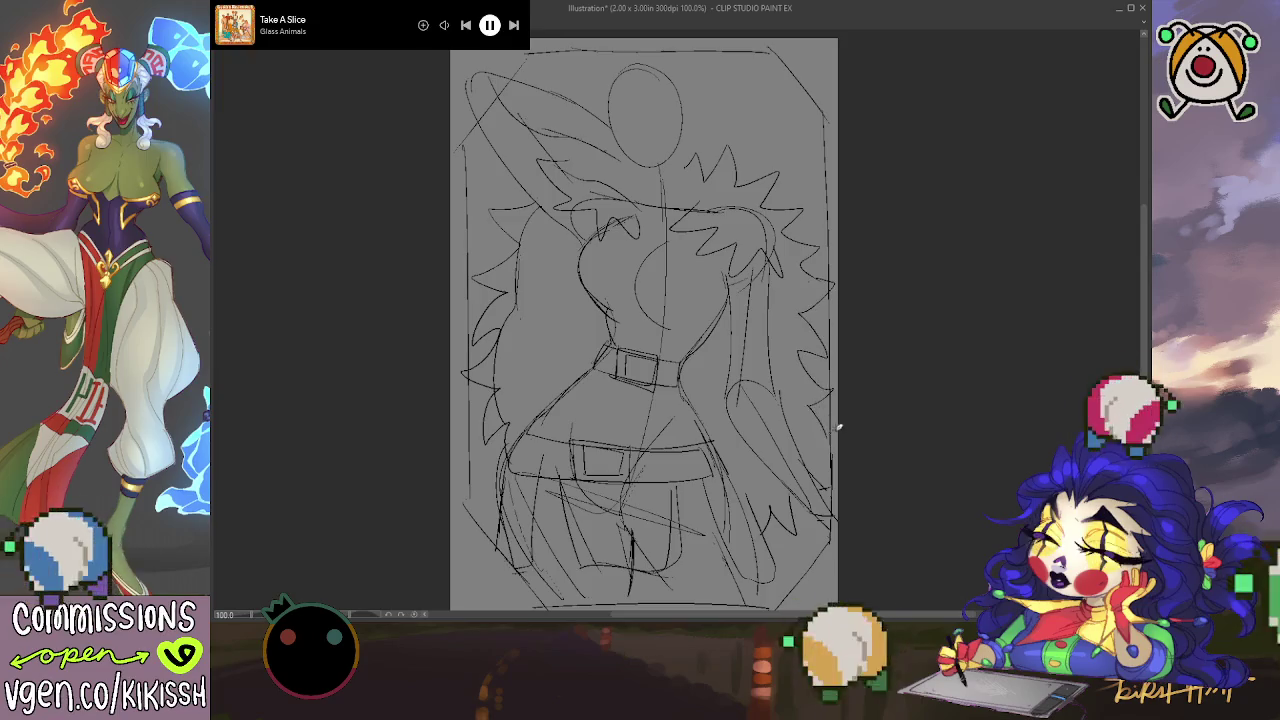
{"action": "left_click_drag", "start_coordinate": [831, 370], "coordinate": [847, 407]}
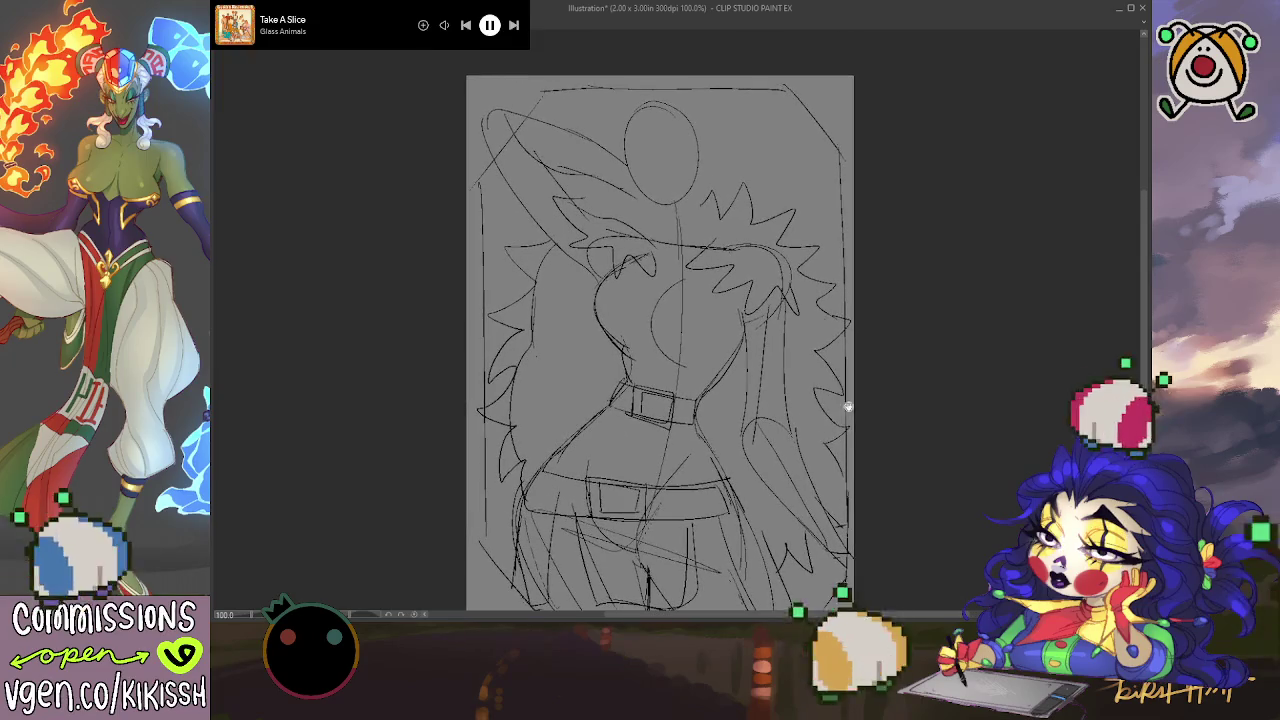
{"action": "left_click_drag", "start_coordinate": [618, 106], "coordinate": [612, 168]}
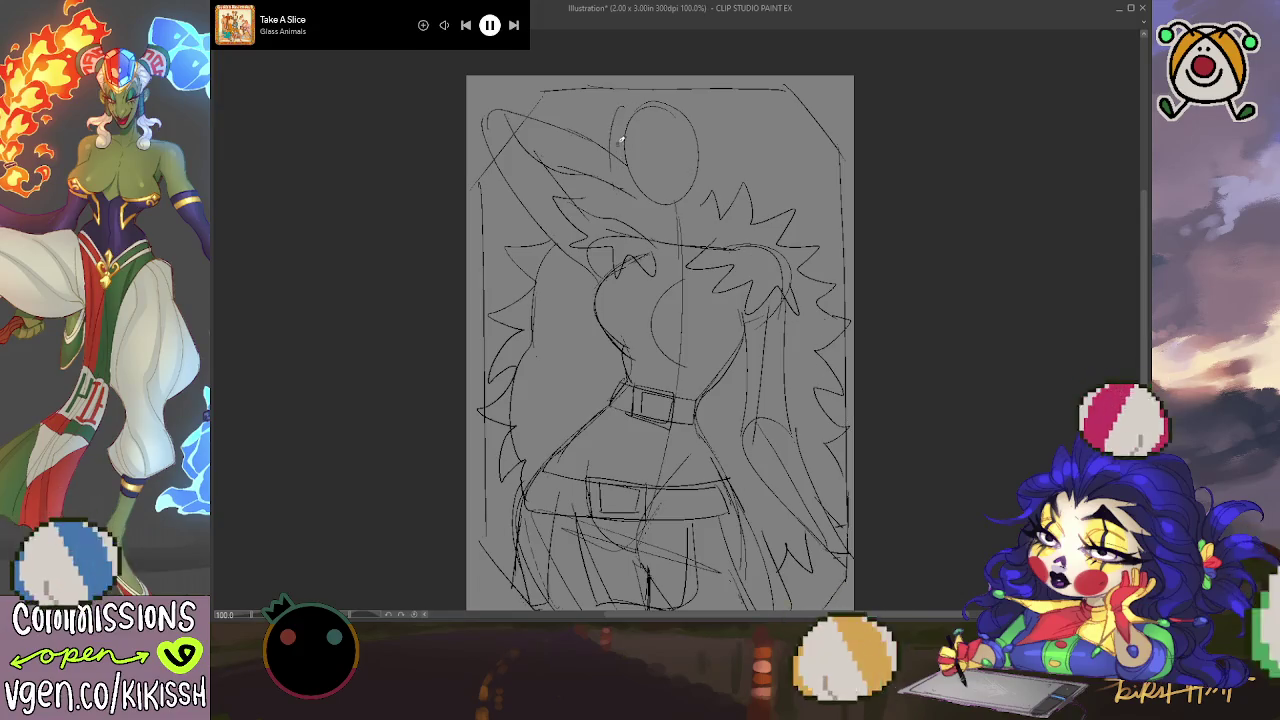
{"action": "key", "text": "ctrl+z"}
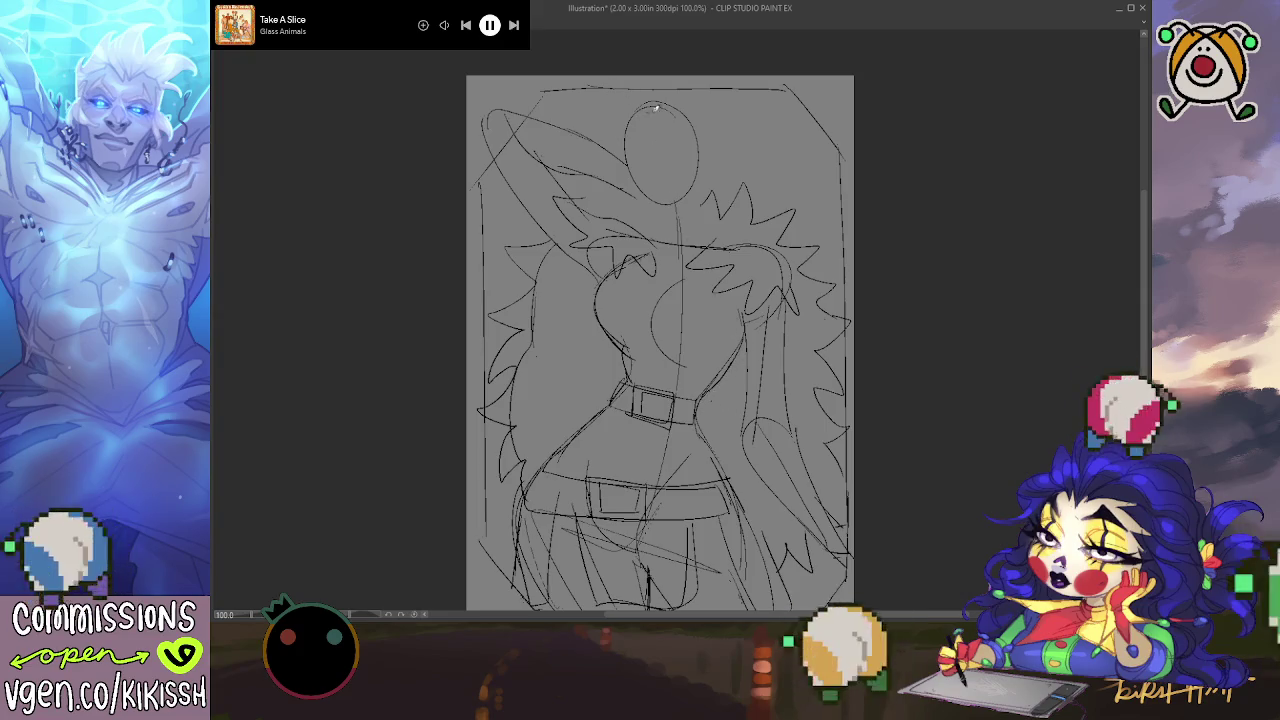
Step: Add a short neck-and-shoulder stroke, drop a retried head curve, and mirror the view to check
{"action": "left_click_drag", "start_coordinate": [624, 106], "coordinate": [618, 172]}
{"action": "key", "text": "ctrl+z"}
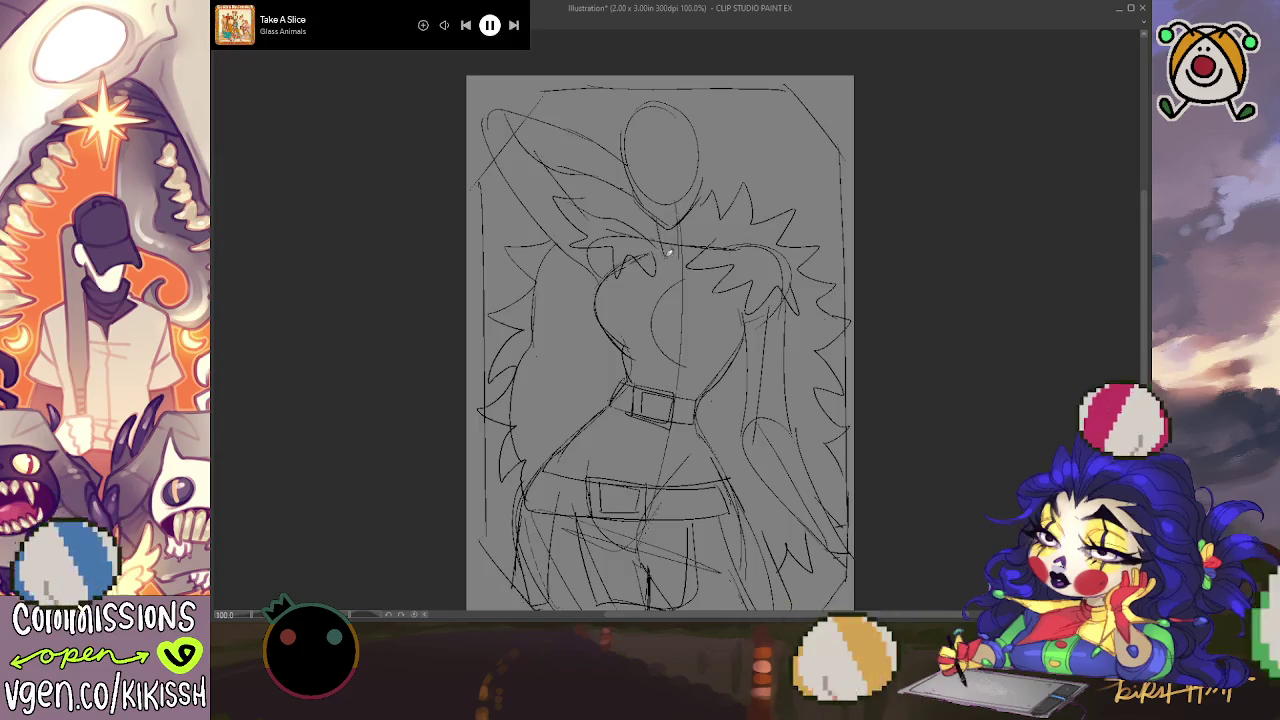
{"action": "left_click_drag", "start_coordinate": [702, 204], "coordinate": [712, 244]}
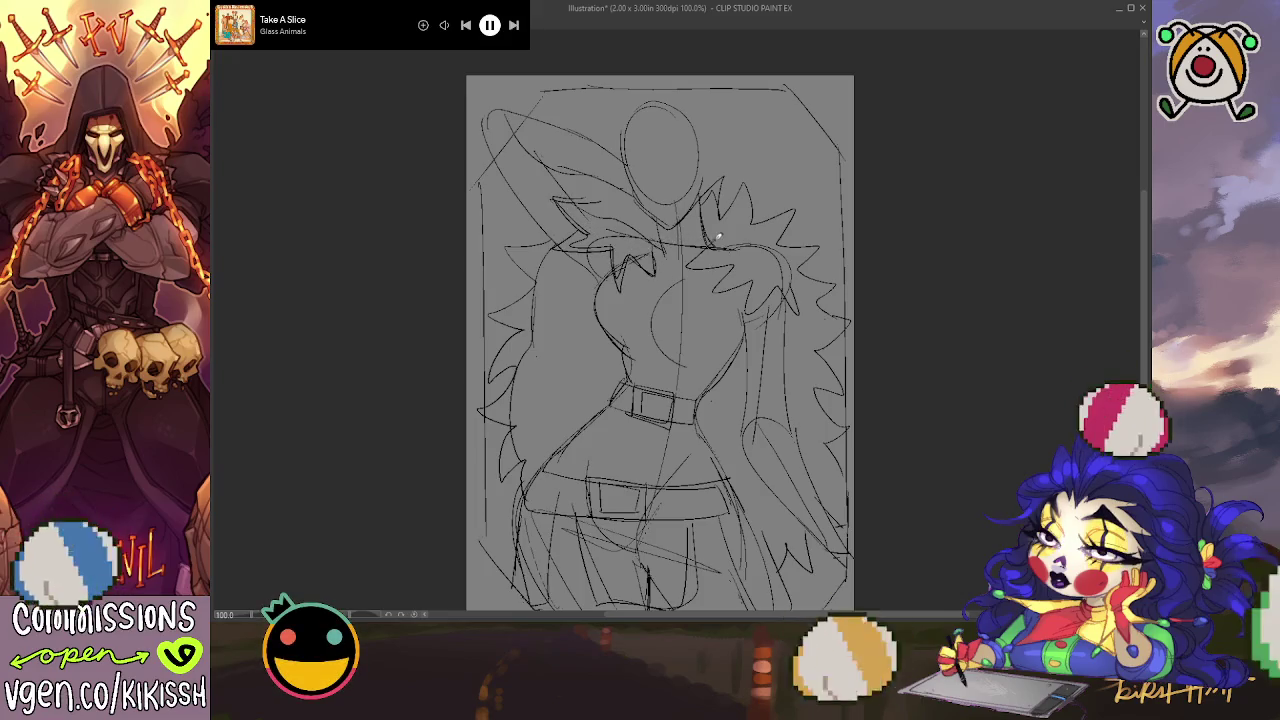
{"action": "left_click_drag", "start_coordinate": [719, 294], "coordinate": [708, 249]}
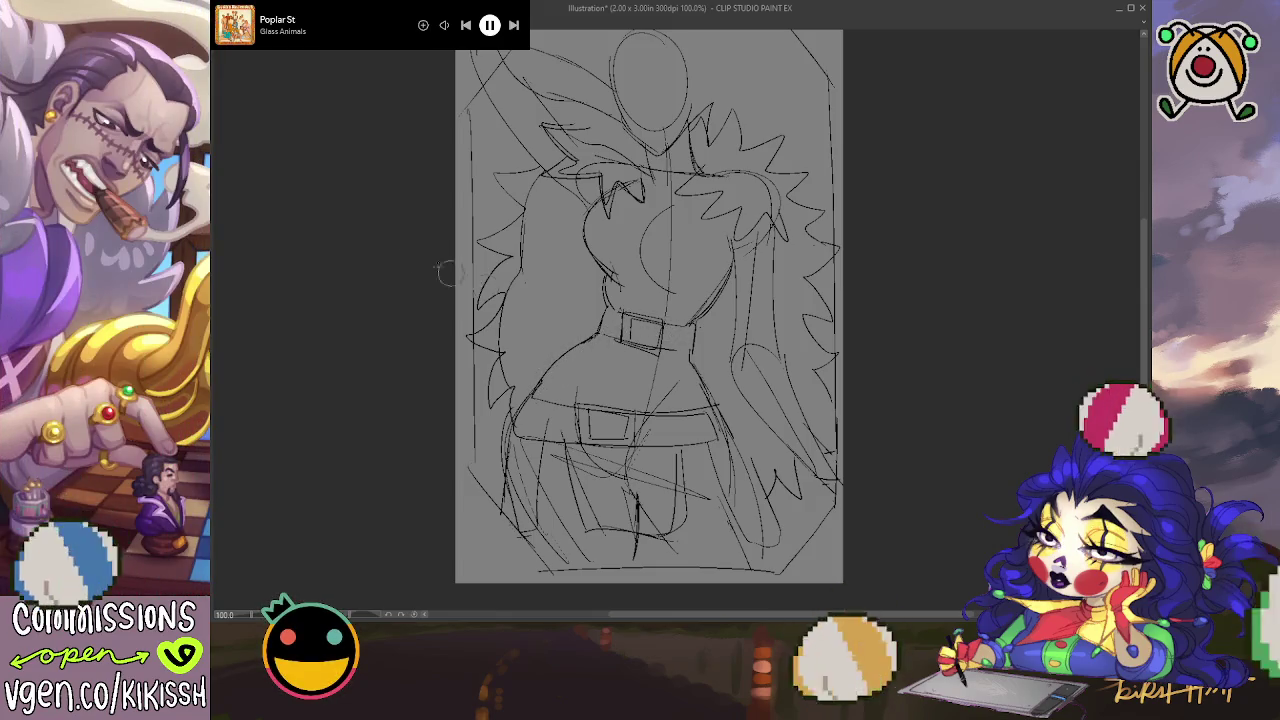
{"action": "key", "text": "h"}
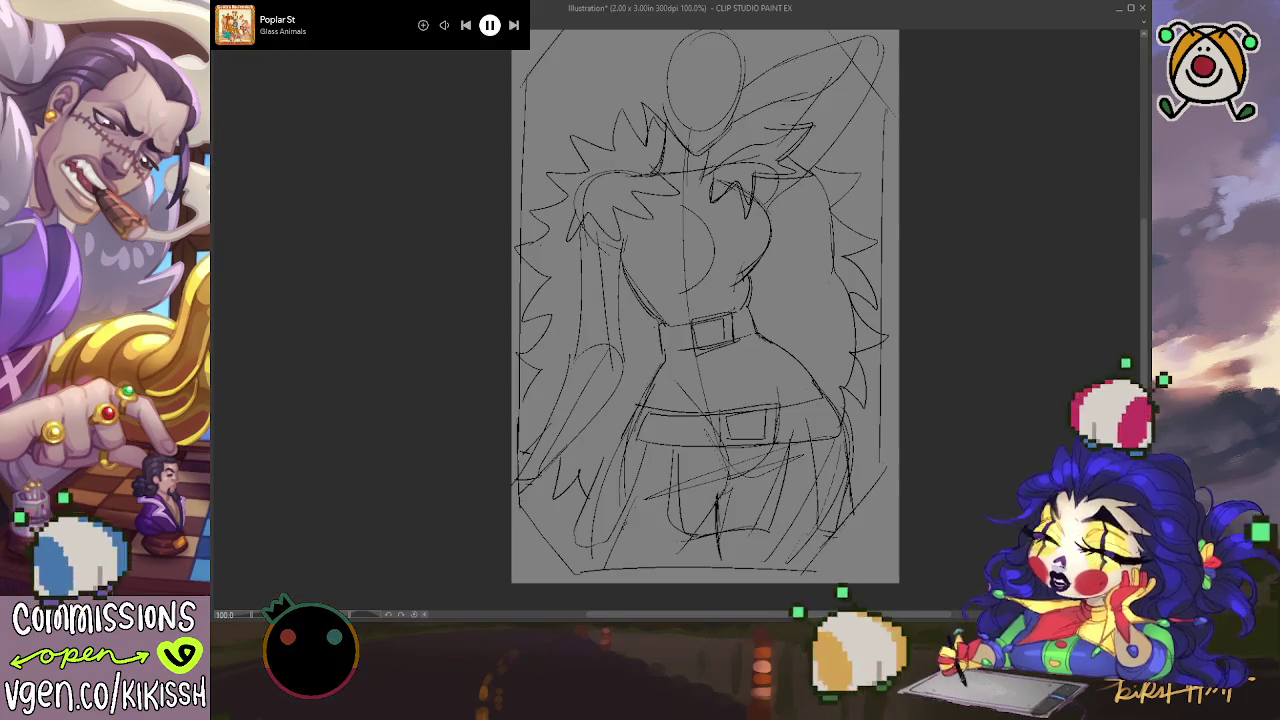
{"action": "key", "text": "h"}
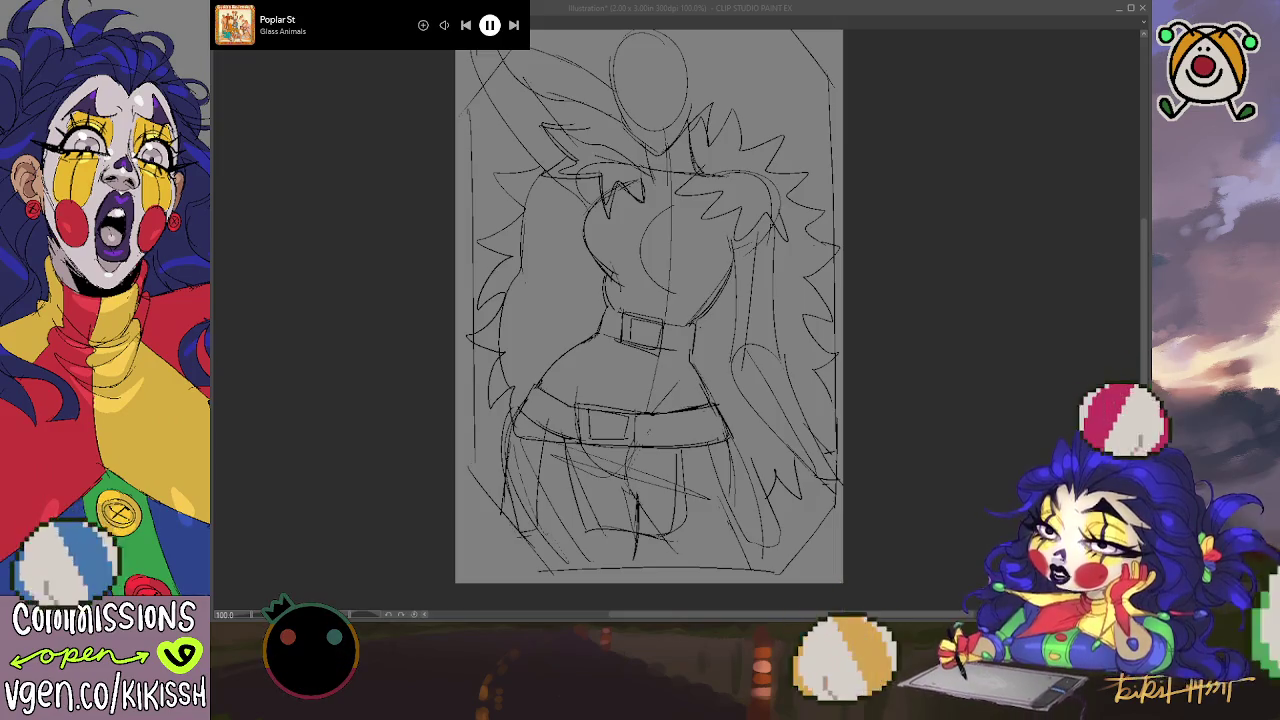
Step: Add chest, hair and head strokes, undo the upper belt lines, and sketch new waist lines
{"action": "left_click", "coordinate": [597, 218]}
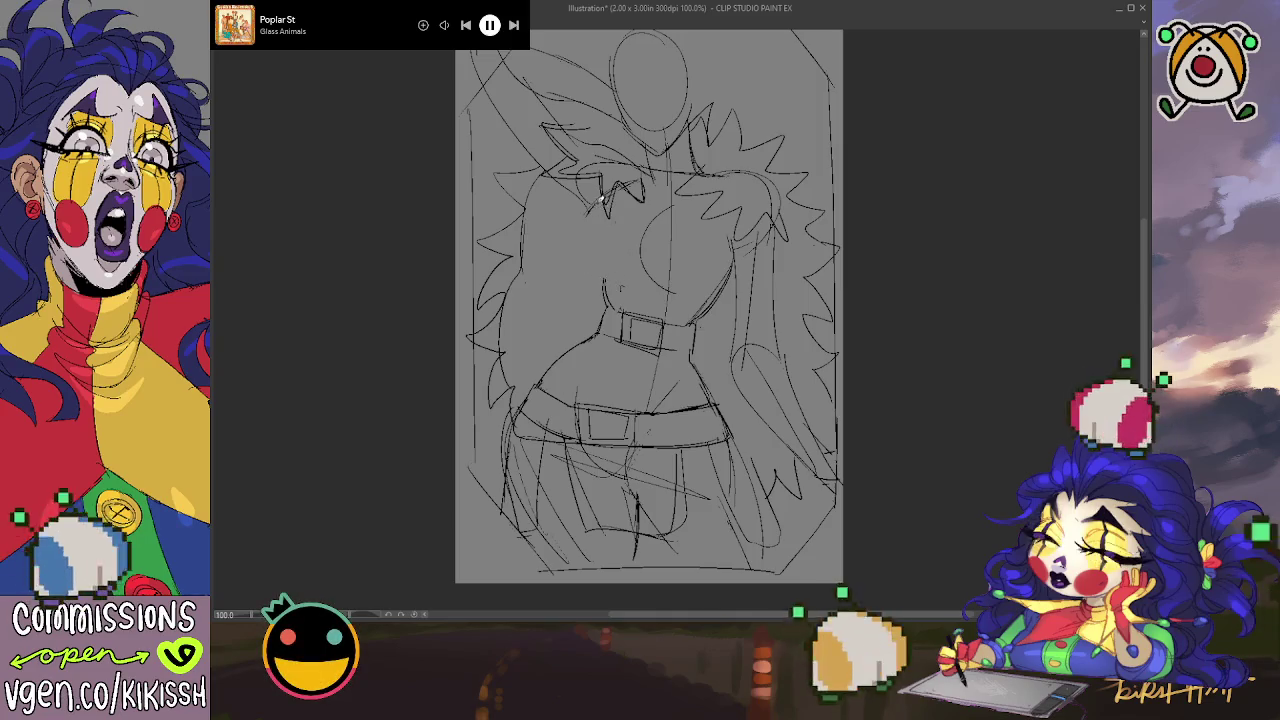
{"action": "mouse_move", "coordinate": [605, 192]}
{"action": "left_mouse_down"}
{"action": "mouse_move", "coordinate": [598, 280]}
{"action": "mouse_move", "coordinate": [672, 293]}
{"action": "left_mouse_up"}
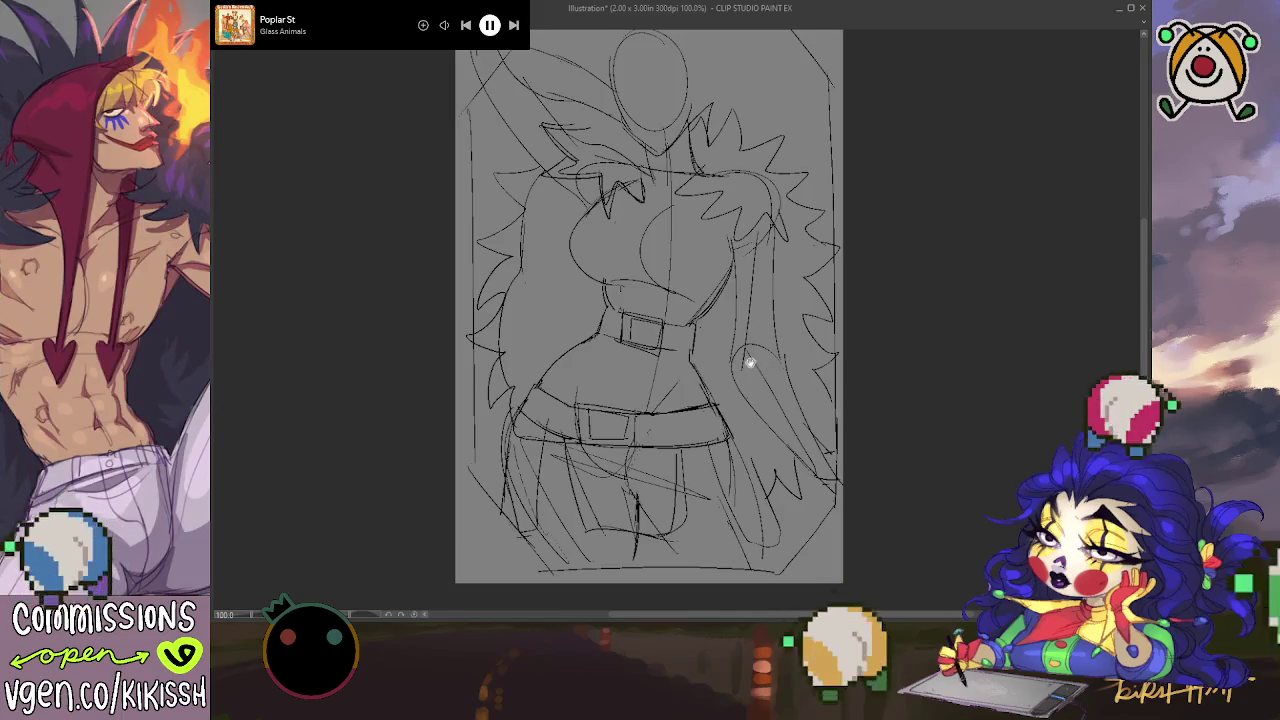
{"action": "left_click_drag", "start_coordinate": [749, 362], "coordinate": [760, 398]}
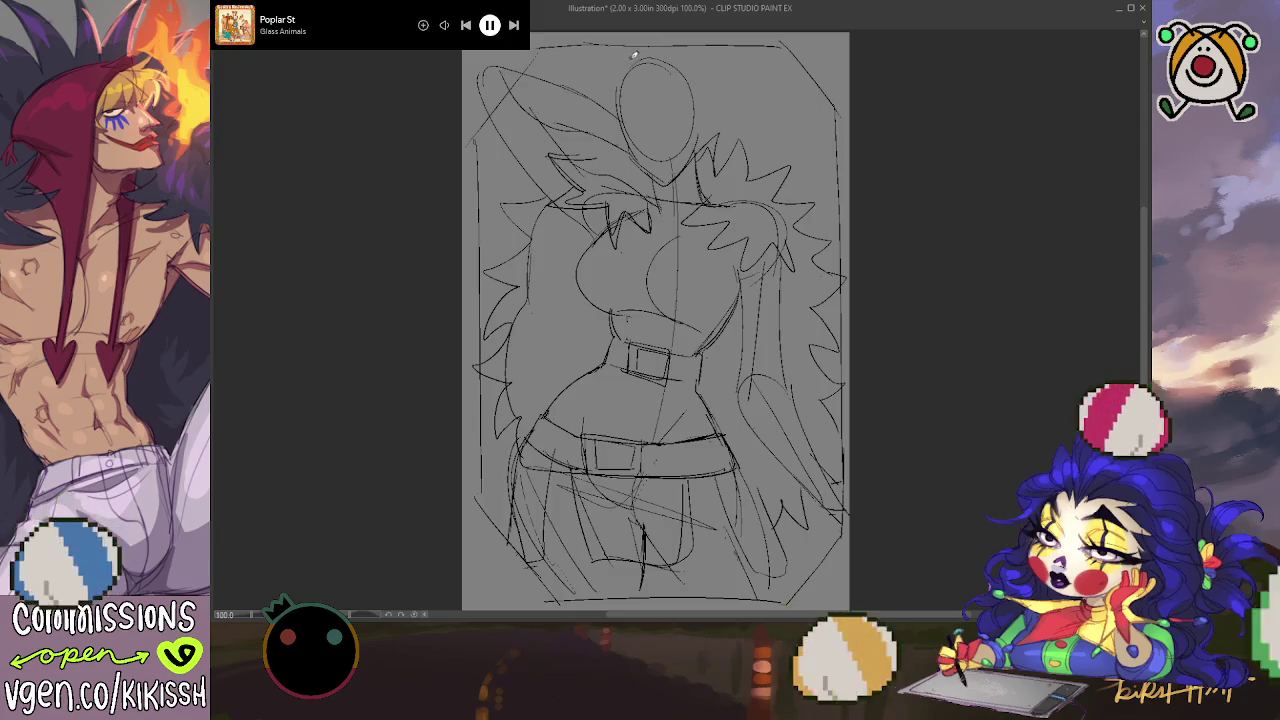
{"action": "left_click_drag", "start_coordinate": [575, 82], "coordinate": [612, 112]}
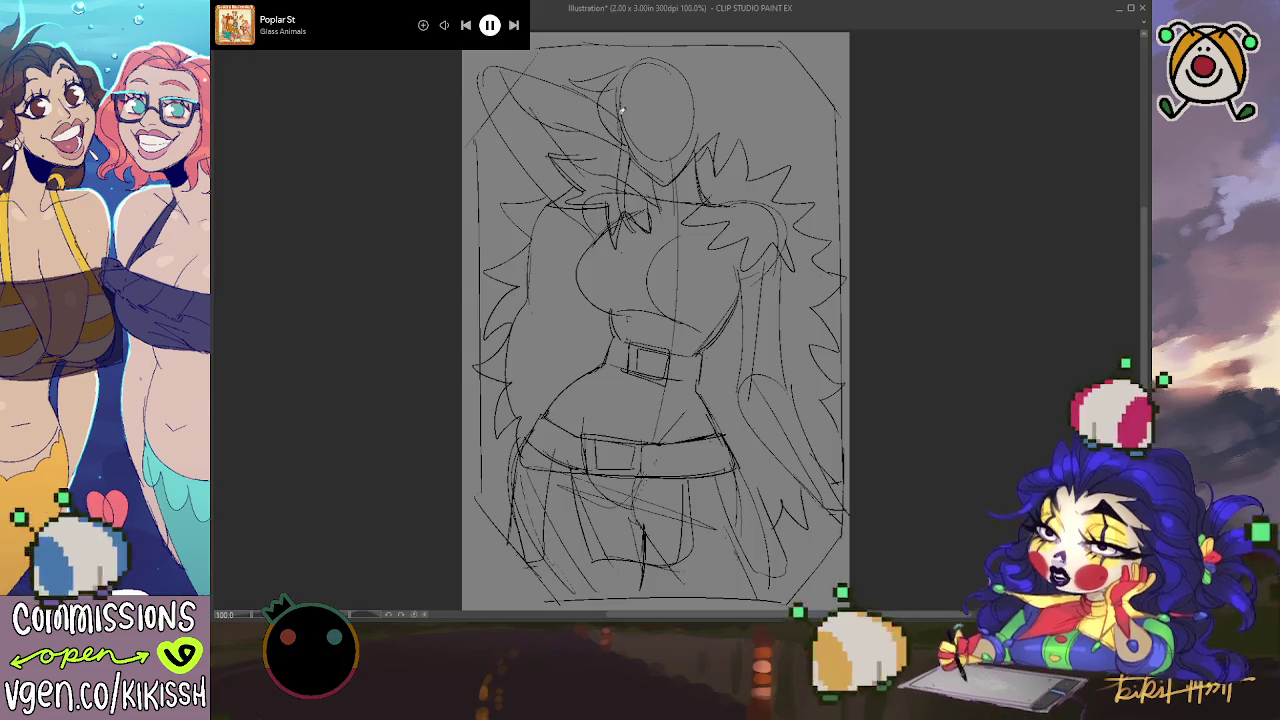
{"action": "left_click_drag", "start_coordinate": [637, 82], "coordinate": [637, 112]}
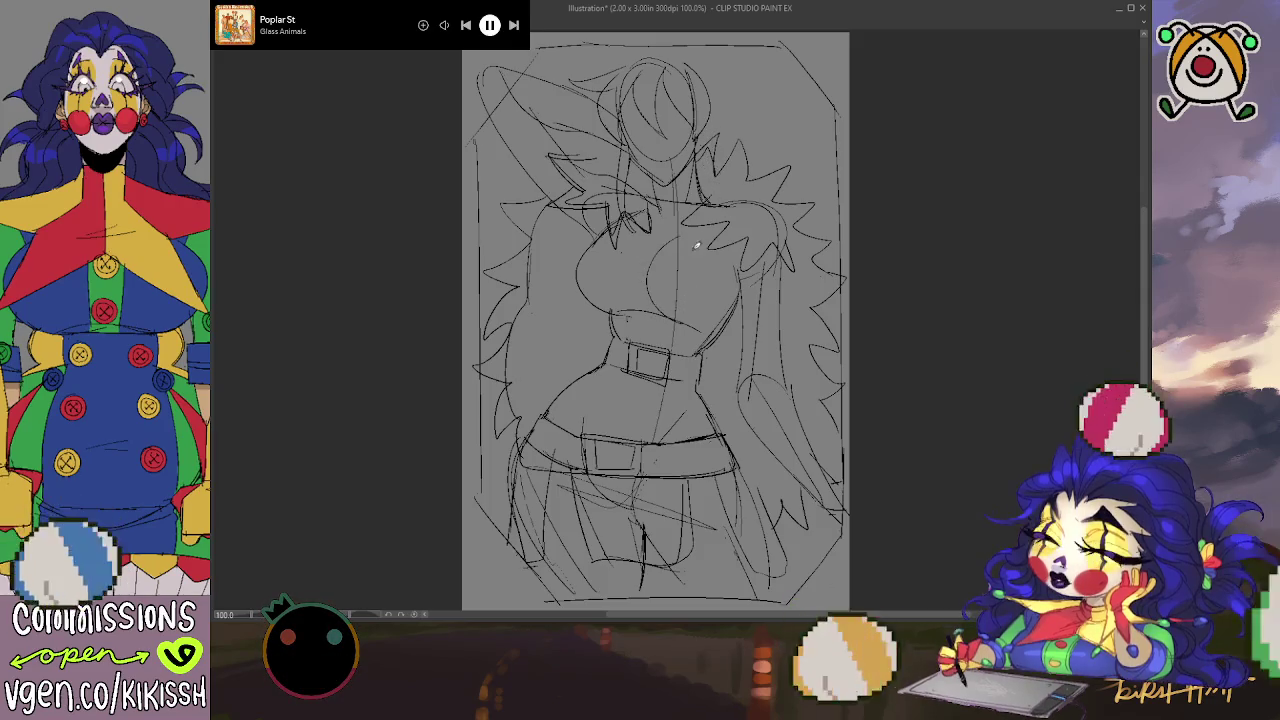
{"action": "left_click_drag", "start_coordinate": [684, 283], "coordinate": [666, 307]}
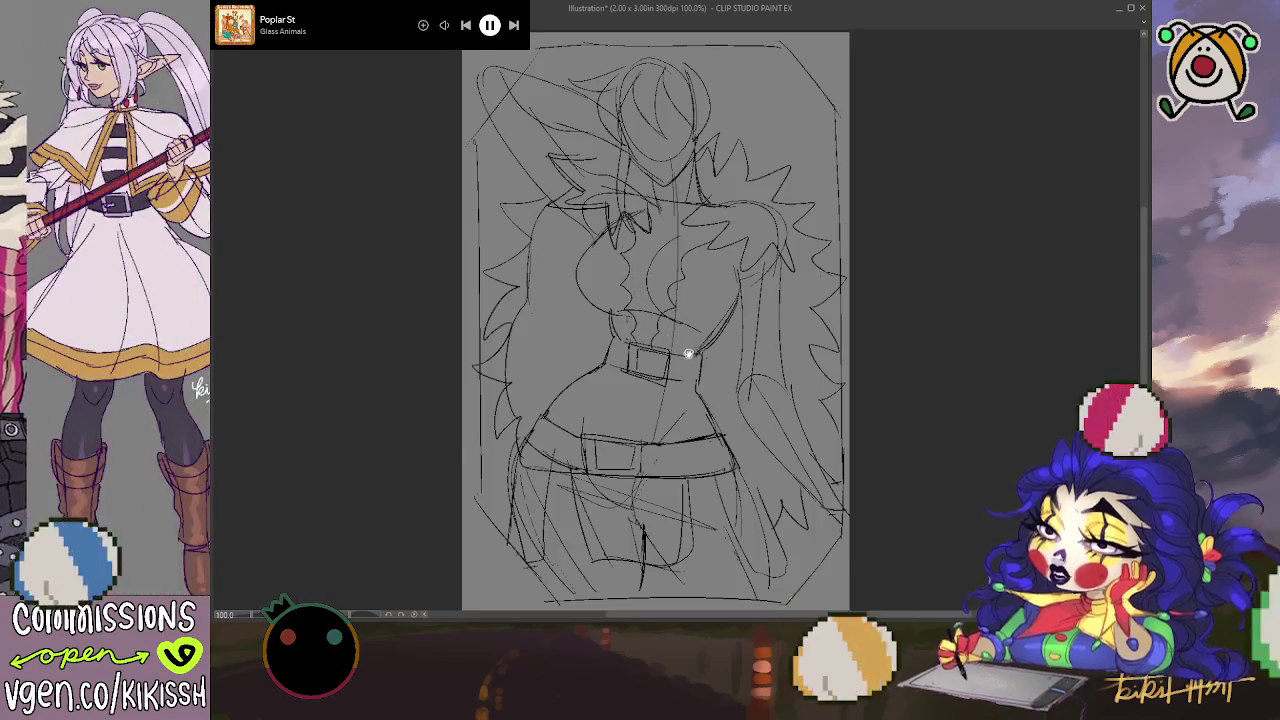
{"action": "key", "text": "ctrl+z"}
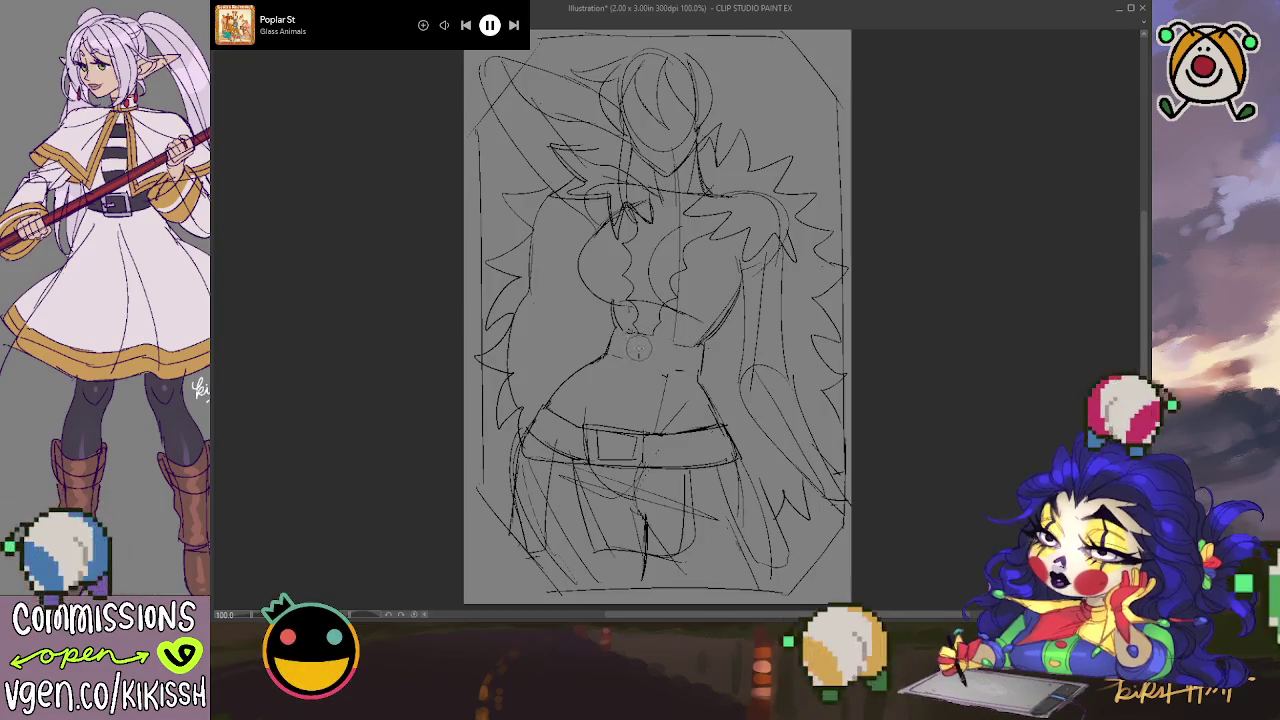
{"action": "left_click_drag", "start_coordinate": [625, 337], "coordinate": [620, 362]}
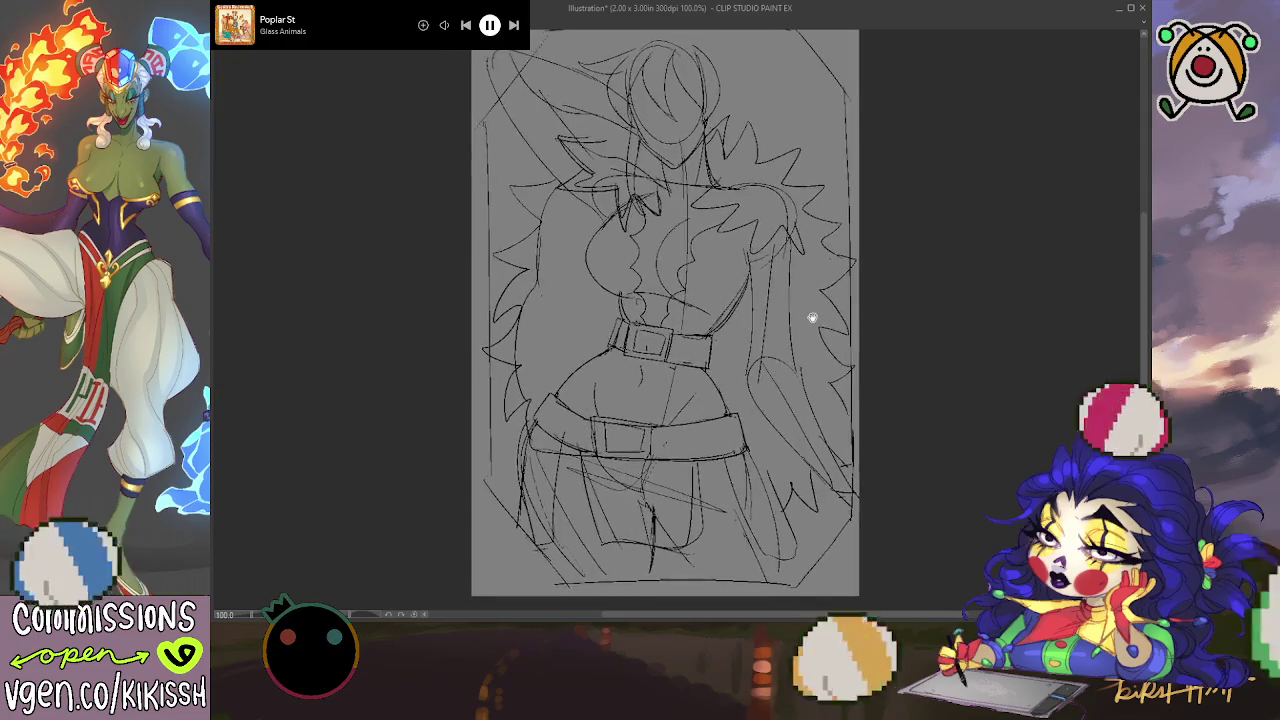
Step: Pan around the redrawn belt and buckle, then zoom out to 90%
{"action": "left_click_drag", "start_coordinate": [814, 314], "coordinate": [748, 277]}
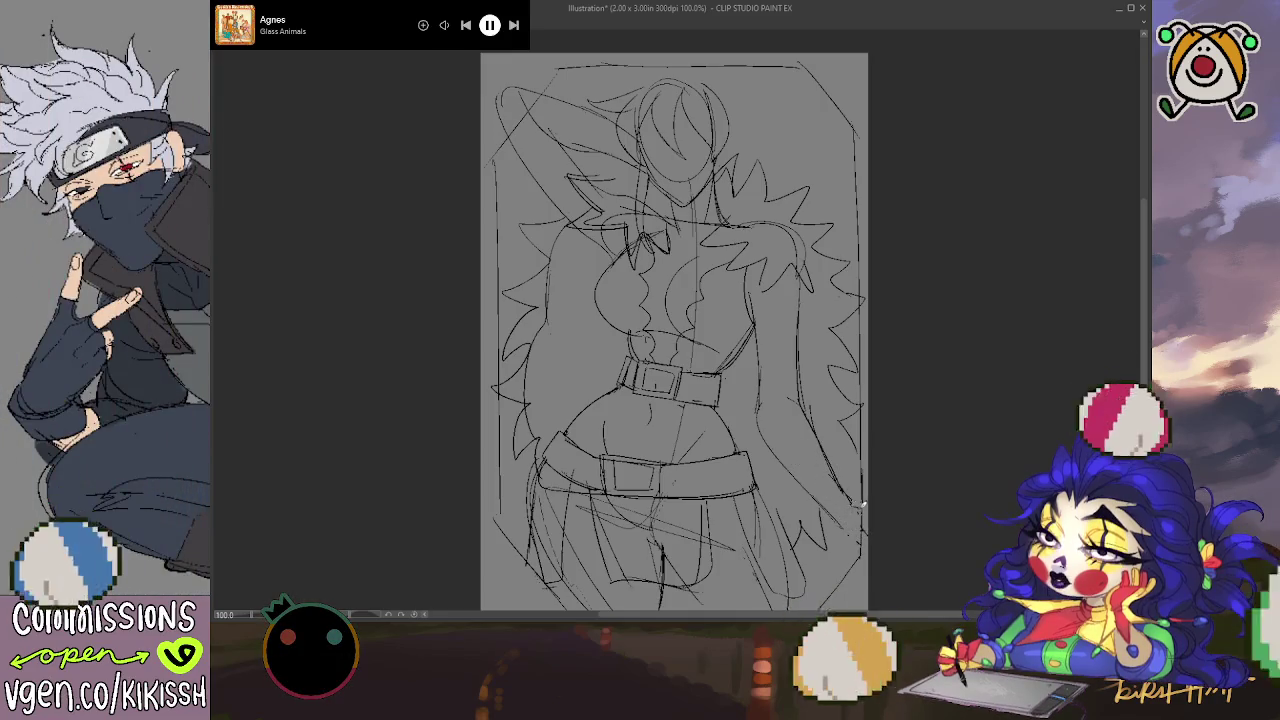
{"action": "left_click_drag", "start_coordinate": [843, 466], "coordinate": [820, 420]}
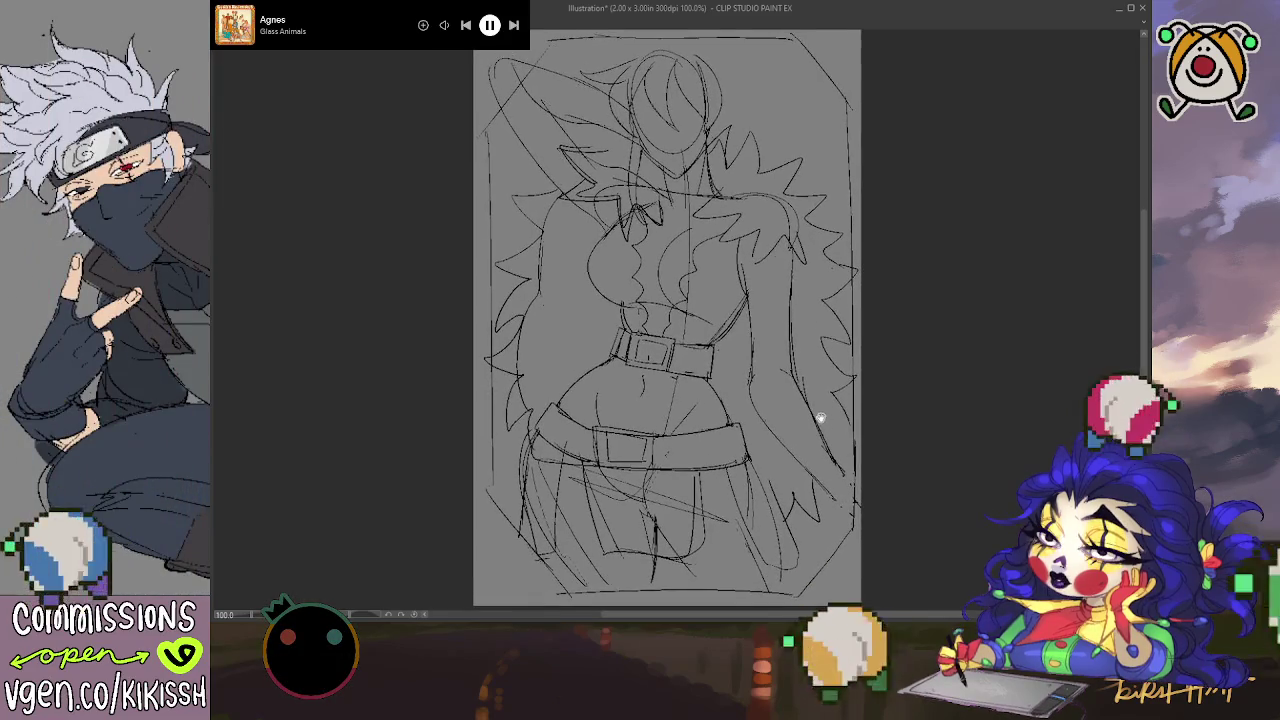
{"action": "scroll", "coordinate": [729, 331], "scroll_direction": "down", "scroll_amount": 1}
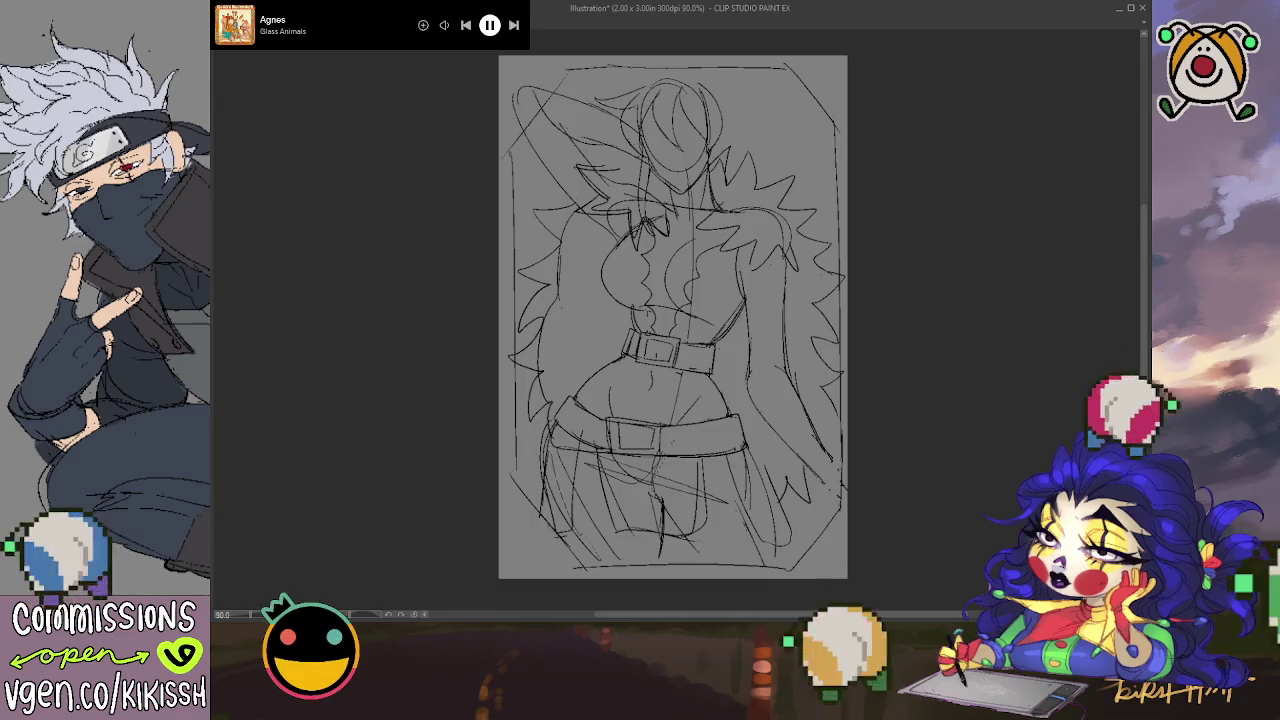
{"action": "key", "text": "alt+BackSpace"}
{"action": "key", "text": "alt+BackSpace"}
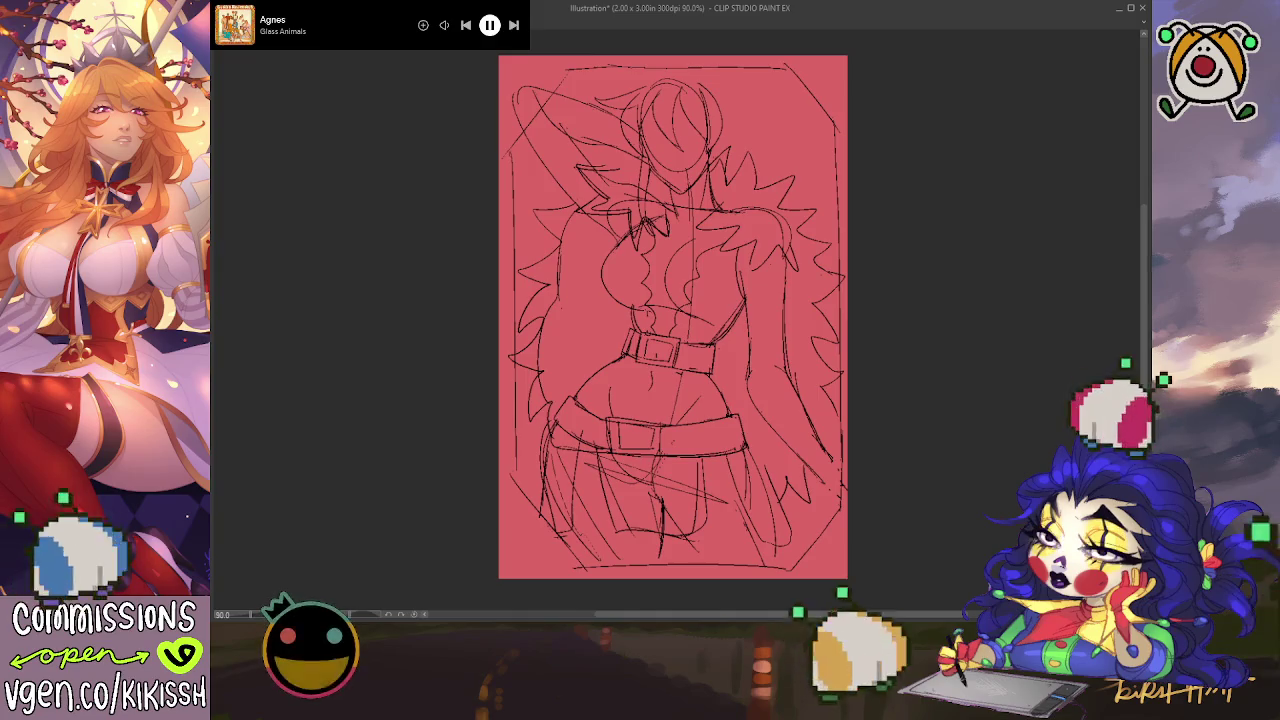
{"action": "left_click", "coordinate": [627, 299]}
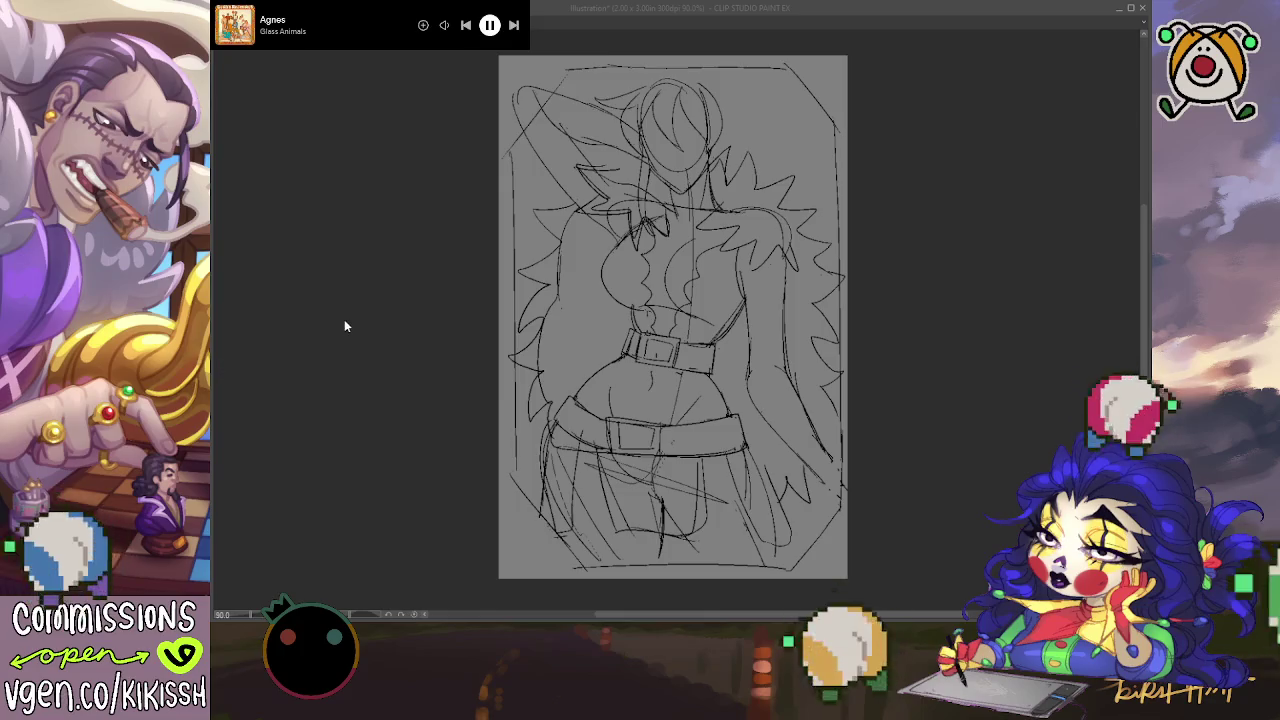
{"action": "key", "text": "ctrl+plus"}
{"action": "key", "text": "ctrl+plus"}
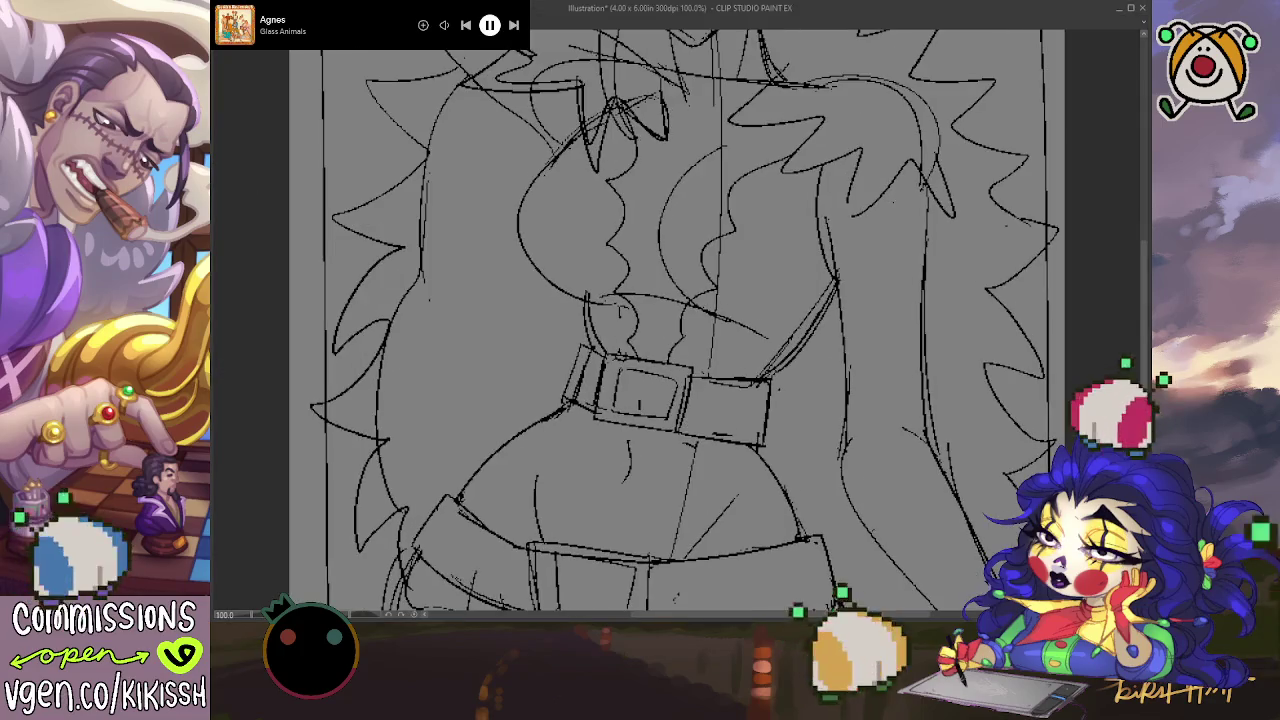
Step: Zoom out to 50% and fill the paper layer beneath the sketch with red
{"action": "key", "text": "ctrl+minus"}
{"action": "key", "text": "ctrl+minus"}
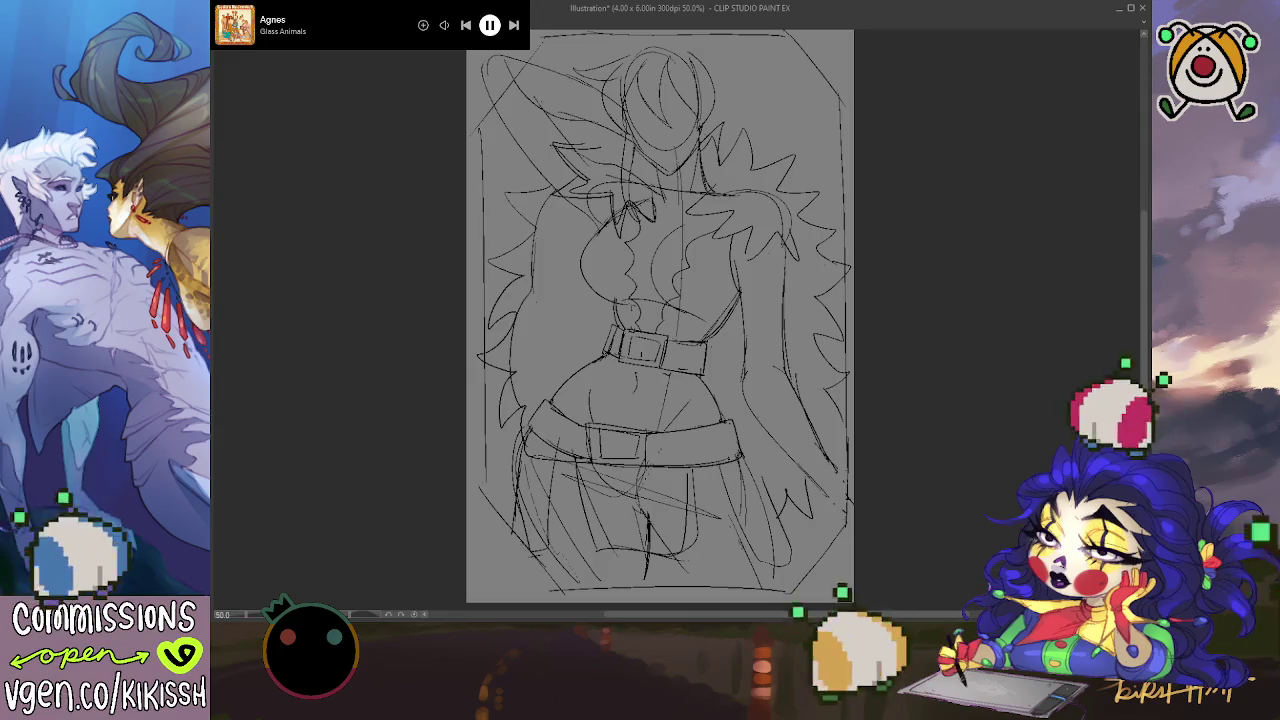
{"action": "key", "text": "alt+BackSpace"}
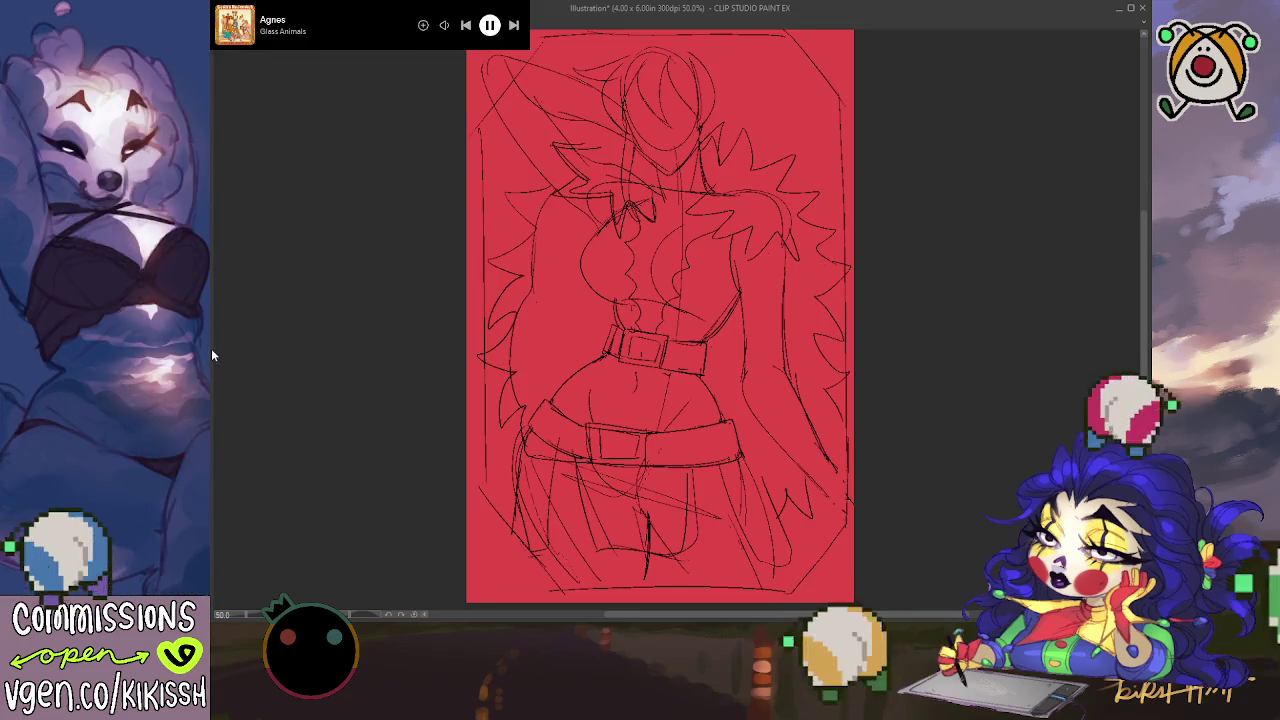
Step: Enlarge the canvas to 32.11 x 43.66 in by dragging its corners outward
{"action": "key", "text": "ctrl+t"}
{"action": "scroll", "coordinate": [537, 340], "scroll_direction": "down", "scroll_amount": 1}
{"action": "scroll", "coordinate": [537, 340], "scroll_direction": "down", "scroll_amount": 3}
{"action": "scroll", "coordinate": [537, 340], "scroll_direction": "down", "scroll_amount": 2}
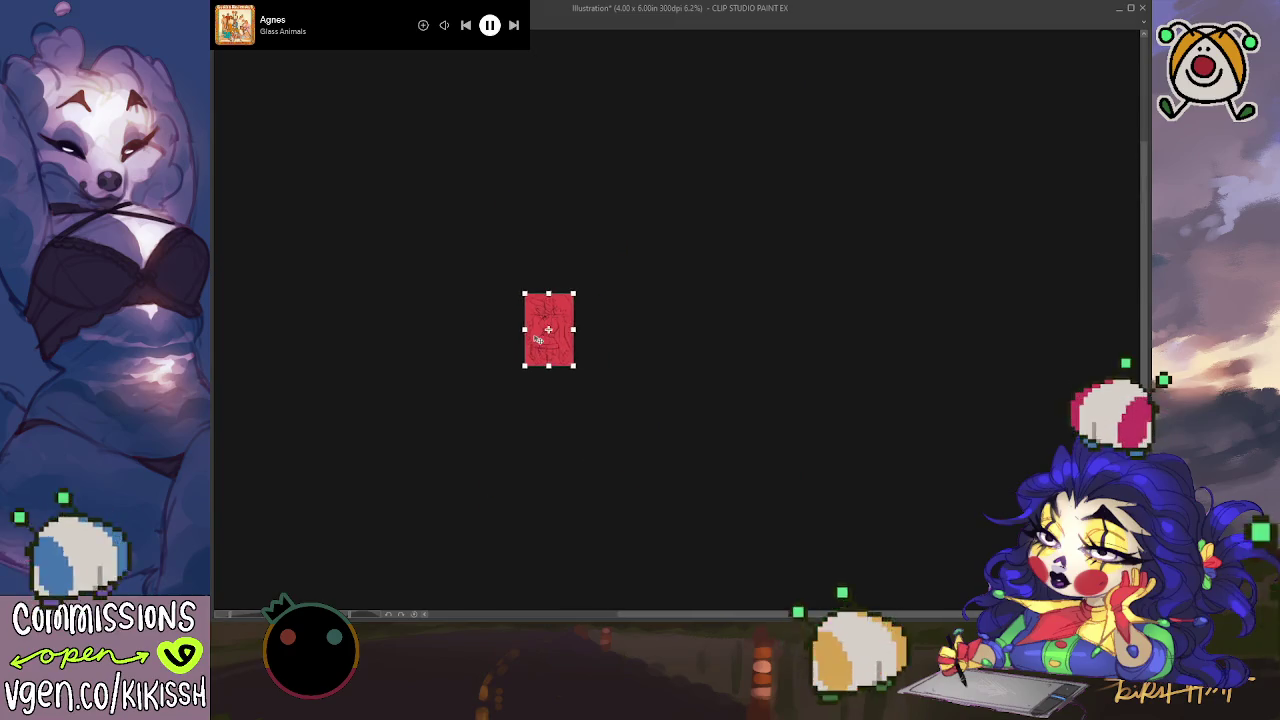
{"action": "scroll", "coordinate": [537, 340], "scroll_direction": "down", "scroll_amount": 2}
{"action": "left_click_drag", "start_coordinate": [528, 314], "coordinate": [478, 210]}
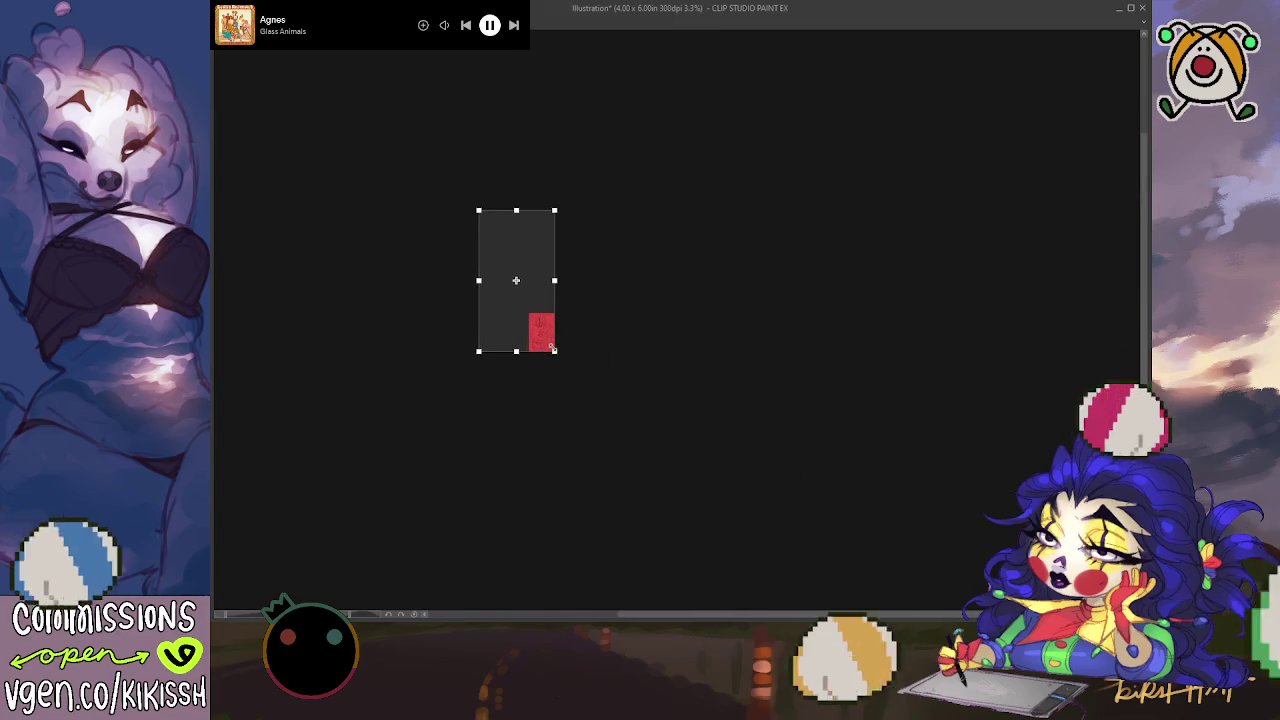
{"action": "left_click_drag", "start_coordinate": [553, 352], "coordinate": [684, 490]}
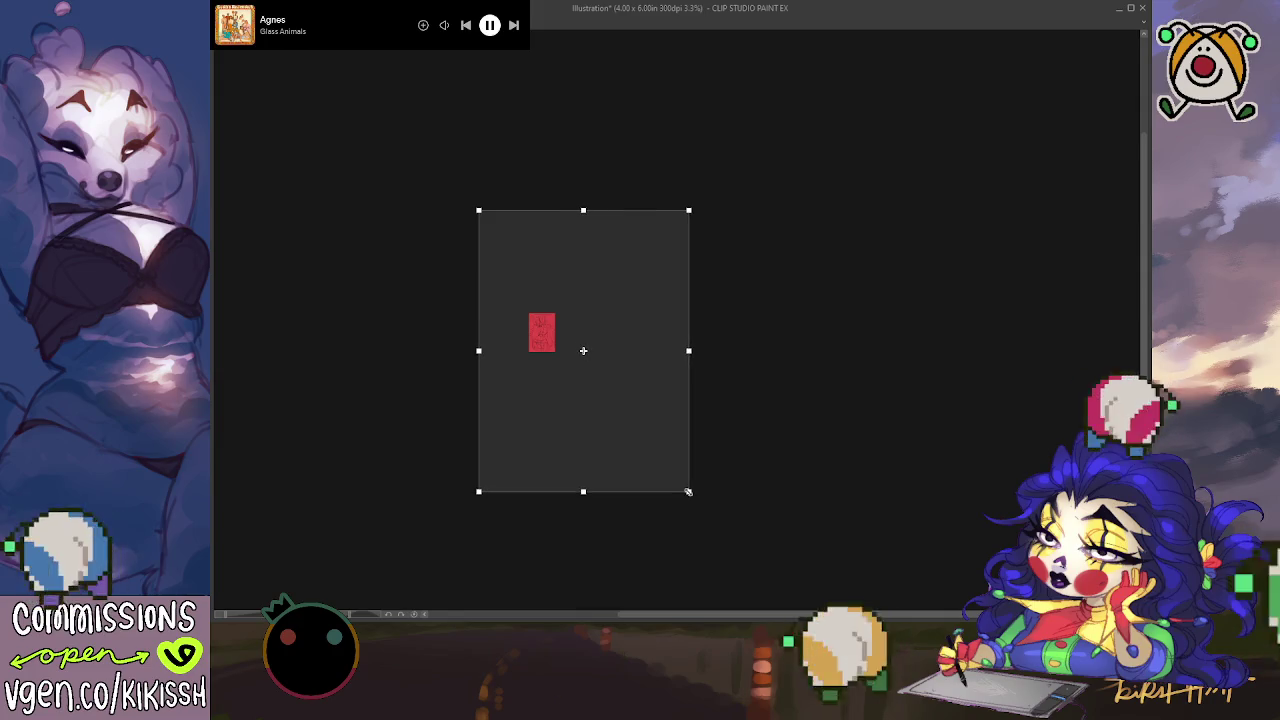
{"action": "key", "text": "Return"}
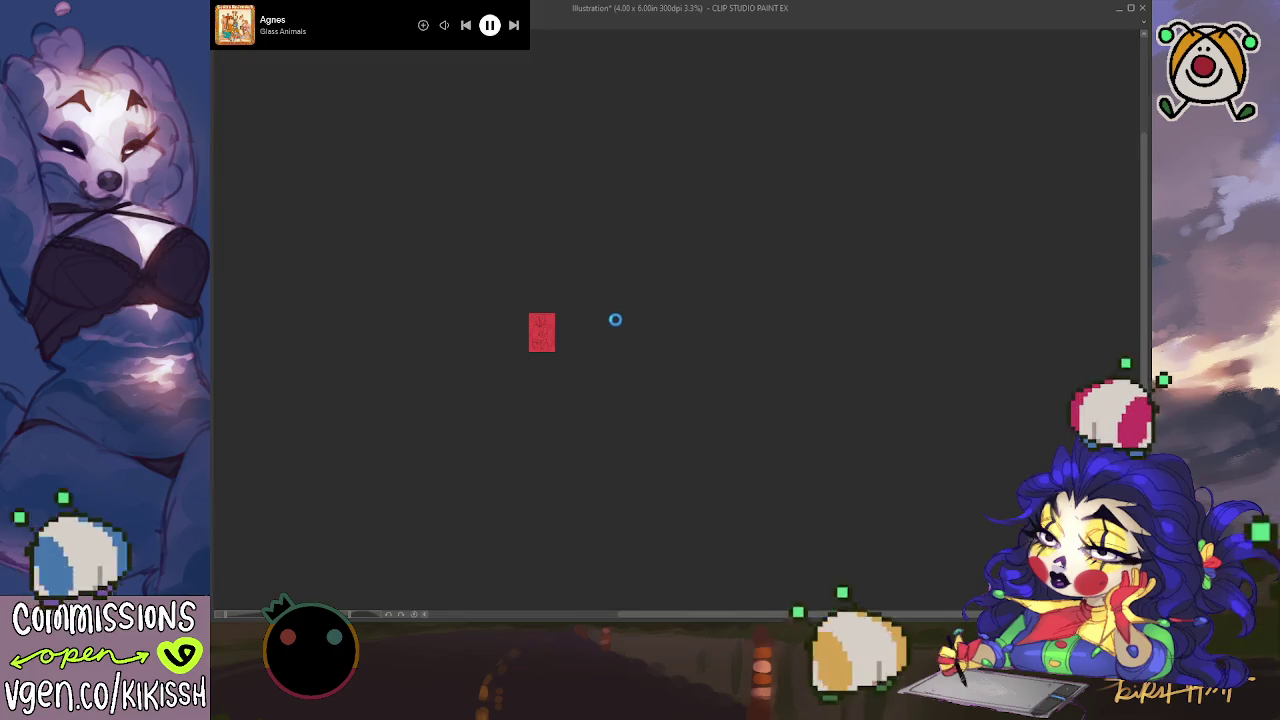
{"action": "scroll", "coordinate": [615, 321], "scroll_direction": "up", "scroll_amount": 1}
{"action": "scroll", "coordinate": [617, 314], "scroll_direction": "up", "scroll_amount": 3}
{"action": "scroll", "coordinate": [623, 306], "scroll_direction": "up", "scroll_amount": 1}
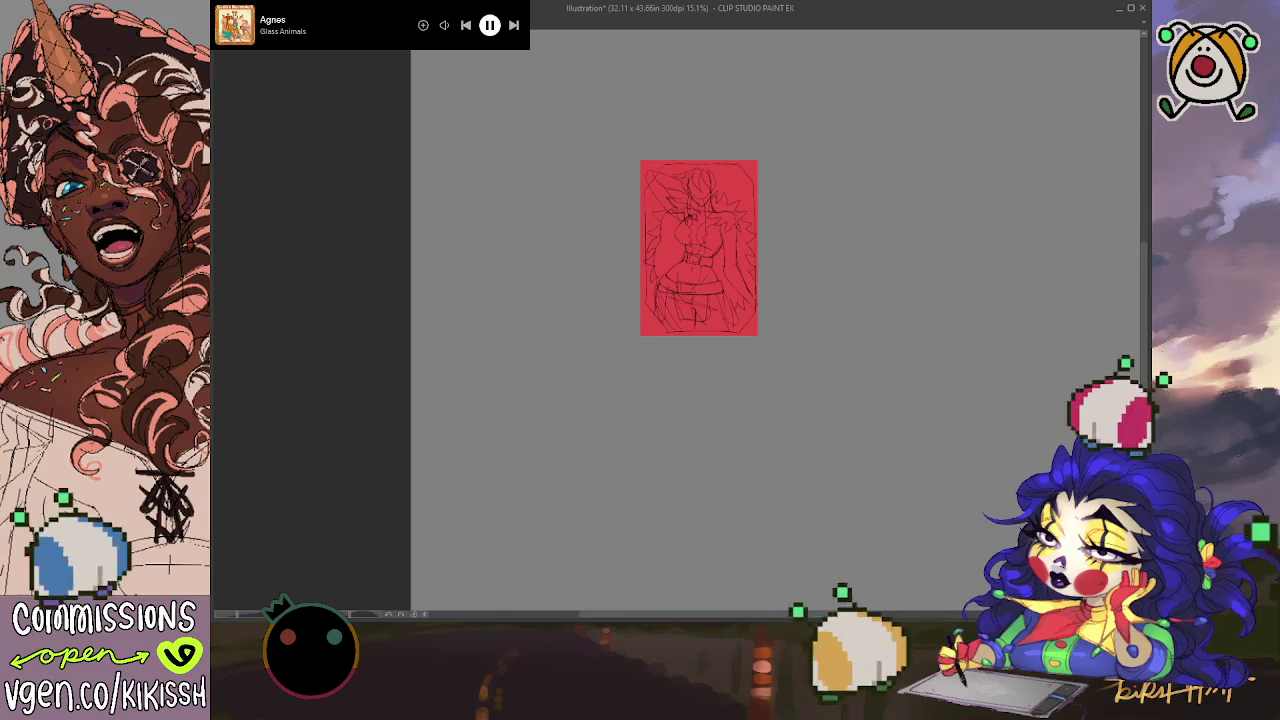
Step: Hue-shift the sketch card and place orange, yellow, light green and green copies in the top row
{"action": "key", "text": "alt+Delete"}
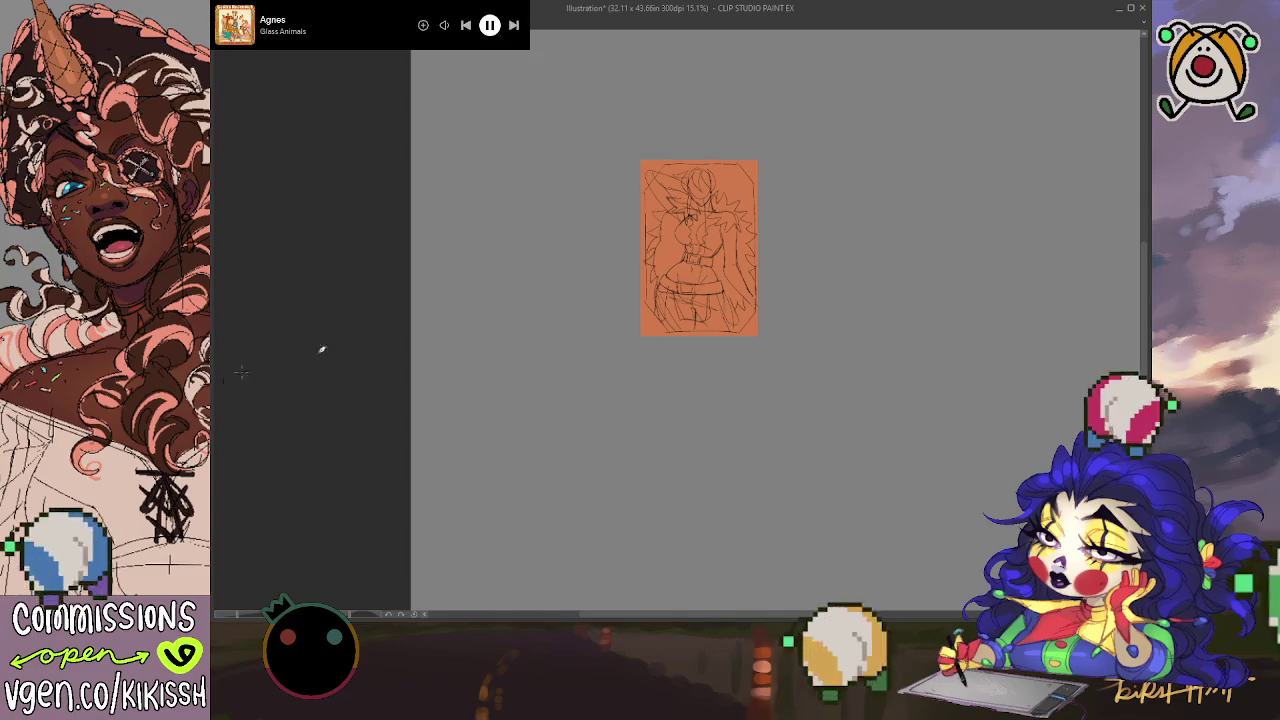
{"action": "mouse_move", "coordinate": [888, 288]}
{"action": "left_mouse_down"}
{"action": "mouse_move", "coordinate": [886, 381]}
{"action": "mouse_move", "coordinate": [702, 537]}
{"action": "mouse_move", "coordinate": [579, 334]}
{"action": "left_mouse_up"}
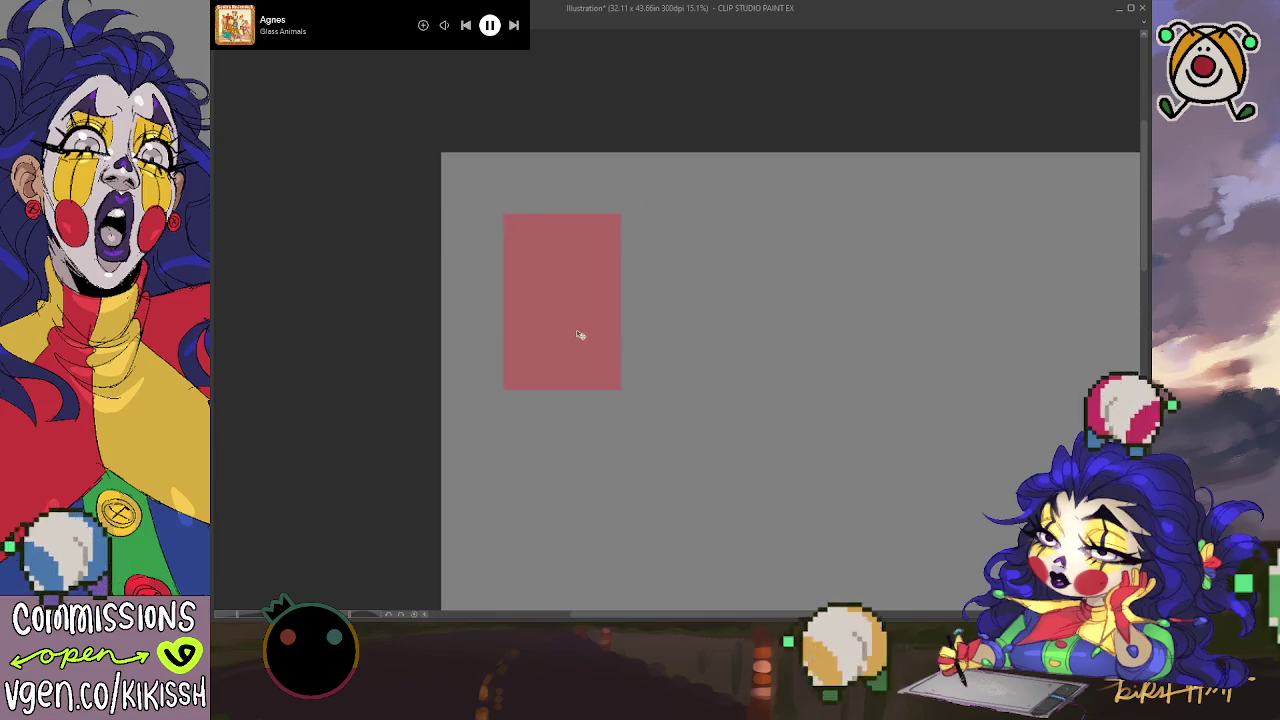
{"action": "left_click_drag", "start_coordinate": [347, 493], "coordinate": [315, 410]}
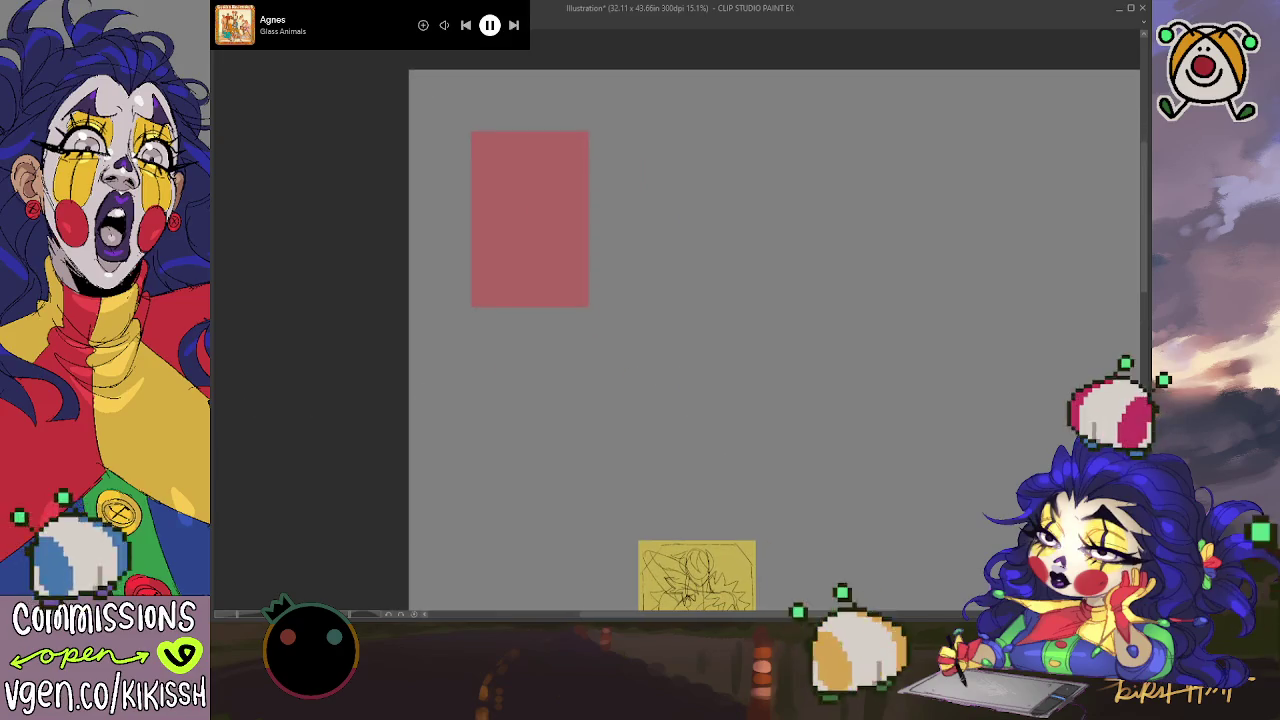
{"action": "left_click_drag", "start_coordinate": [694, 297], "coordinate": [706, 175]}
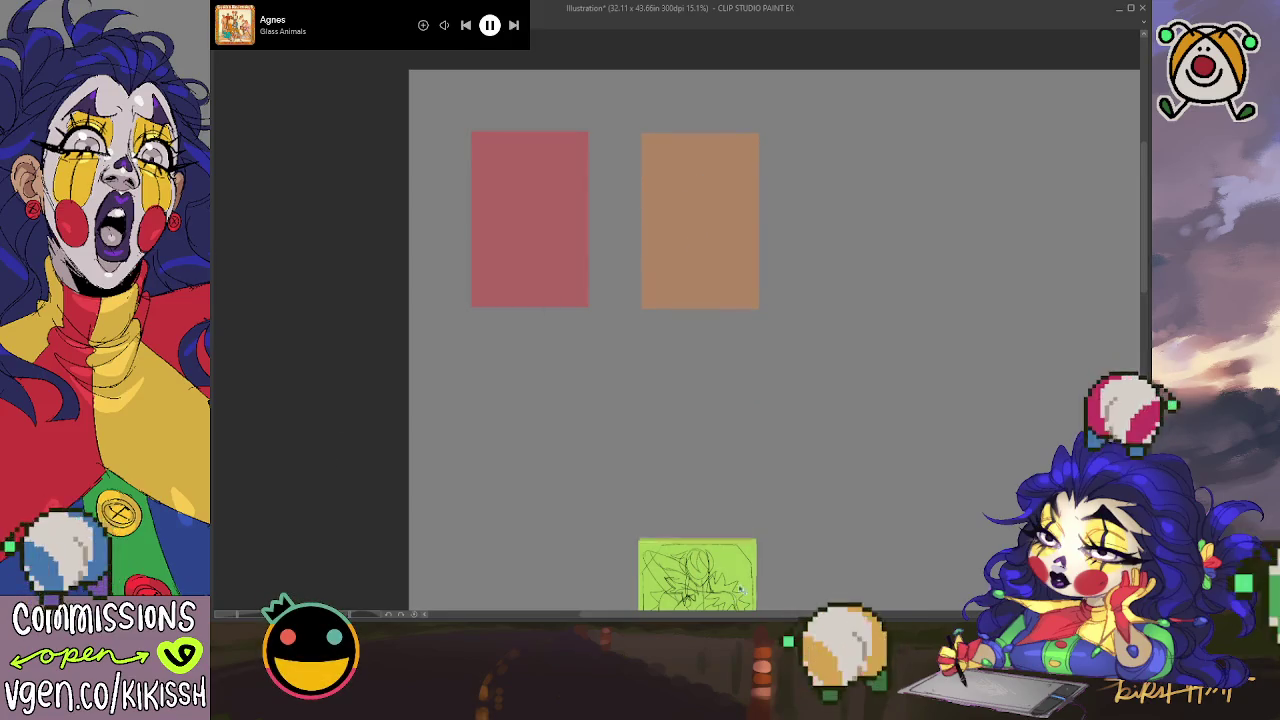
{"action": "left_click_drag", "start_coordinate": [850, 385], "coordinate": [910, 187]}
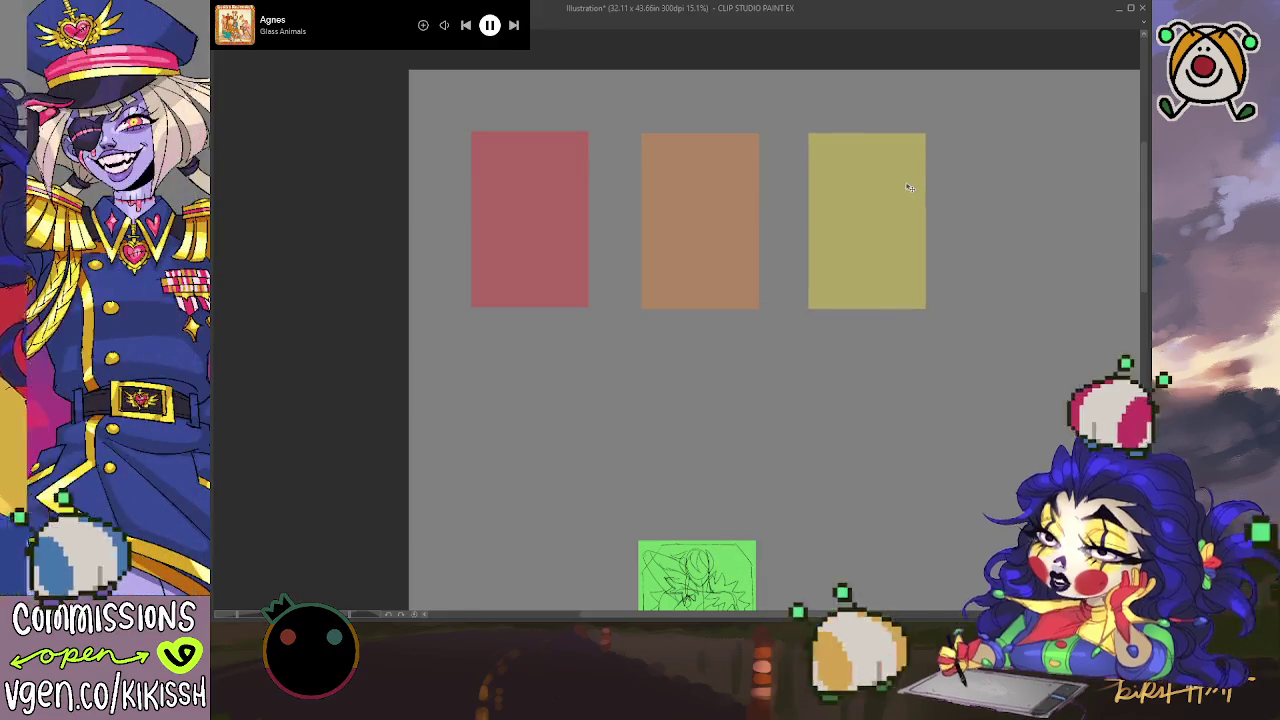
{"action": "mouse_move", "coordinate": [748, 572]}
{"action": "left_mouse_down"}
{"action": "mouse_move", "coordinate": [1055, 255]}
{"action": "mouse_move", "coordinate": [1035, 220]}
{"action": "left_mouse_up"}
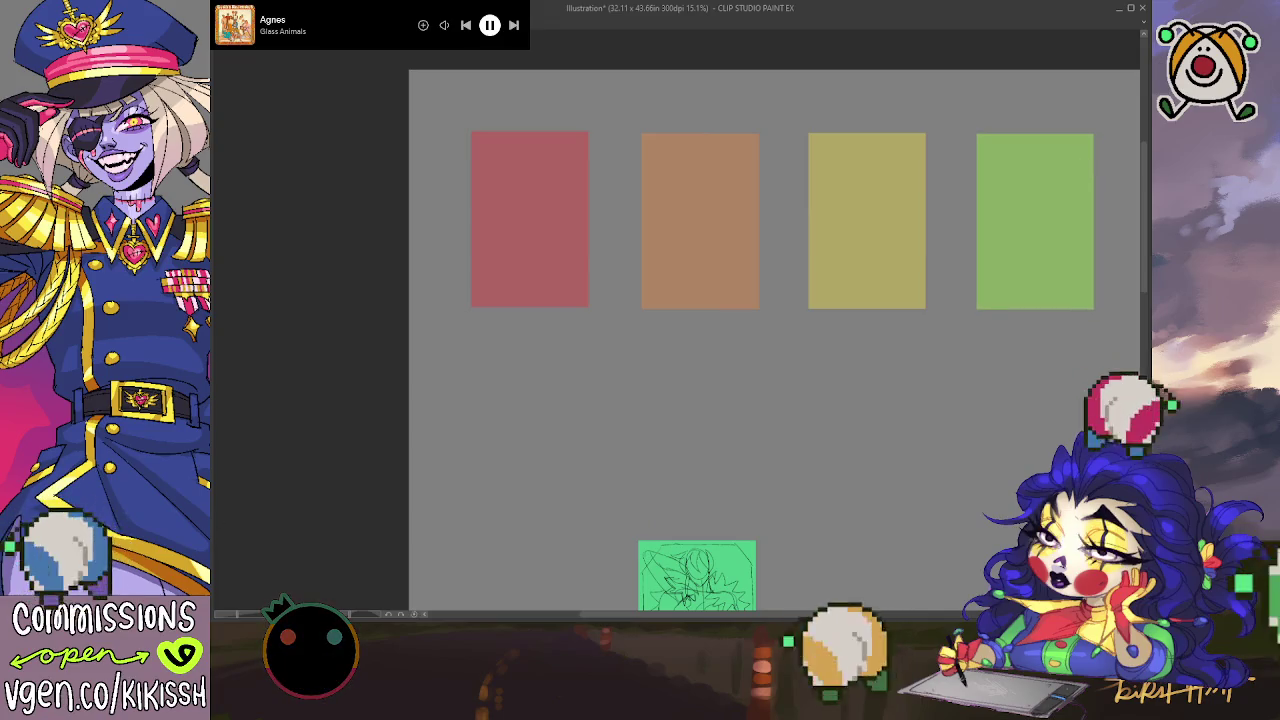
{"action": "left_click_drag", "start_coordinate": [727, 527], "coordinate": [546, 516]}
{"action": "left_click_drag", "start_coordinate": [521, 569], "coordinate": [1011, 163]}
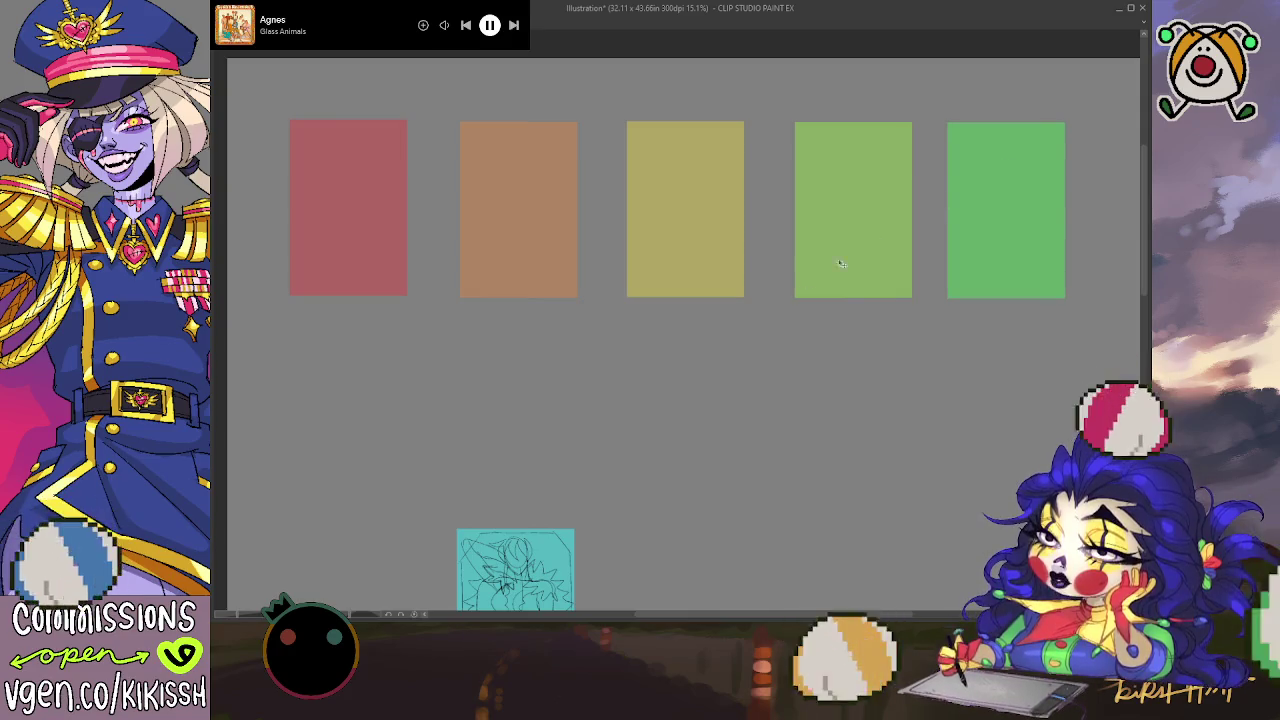
{"action": "mouse_move", "coordinate": [695, 497]}
{"action": "left_mouse_down"}
{"action": "mouse_move", "coordinate": [451, 523]}
{"action": "mouse_move", "coordinate": [491, 486]}
{"action": "mouse_move", "coordinate": [767, 413]}
{"action": "left_mouse_up"}
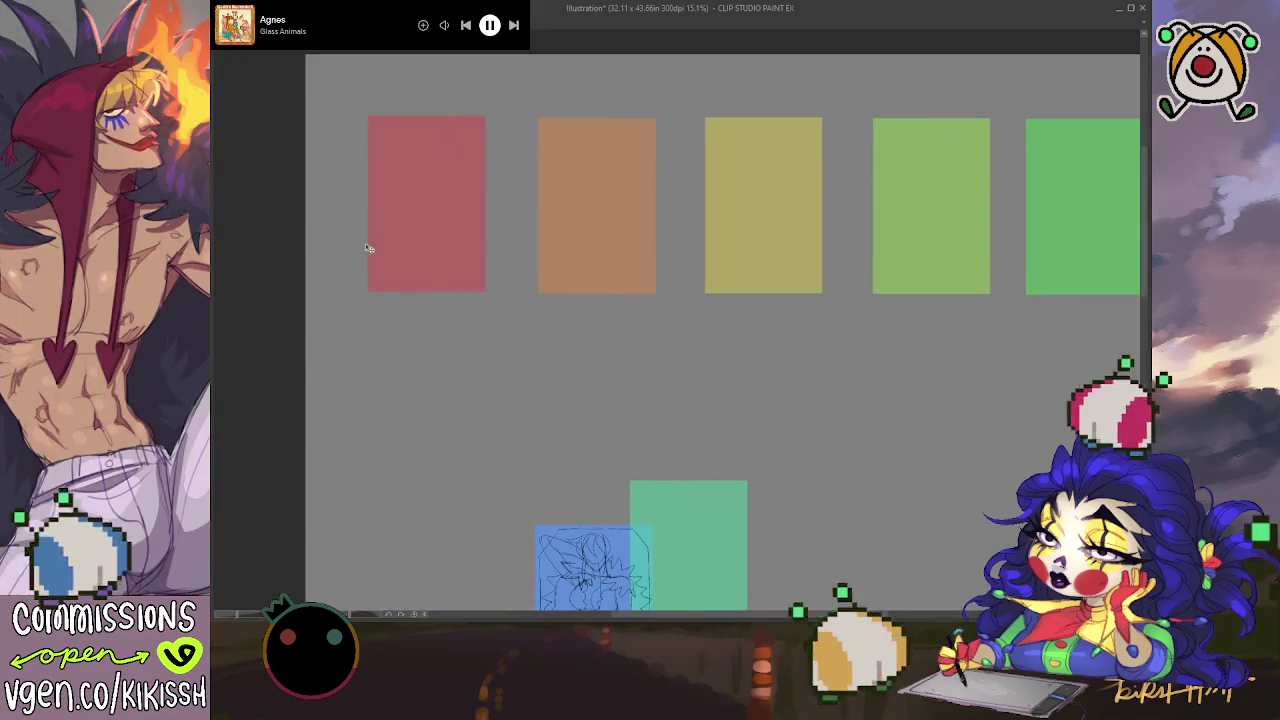
Step: Even the spacing of the red through green cards and move the teal card into the row
{"action": "left_click_drag", "start_coordinate": [369, 248], "coordinate": [340, 244]}
{"action": "left_click_drag", "start_coordinate": [427, 235], "coordinate": [431, 235]}
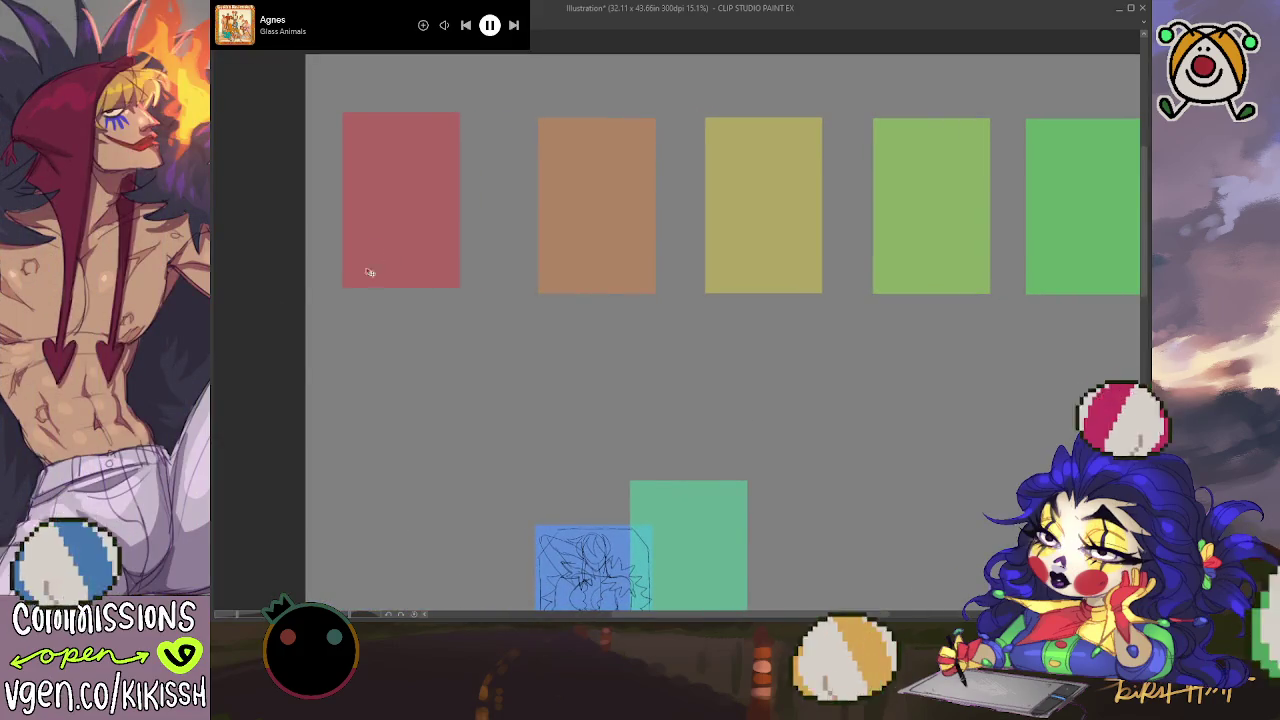
{"action": "left_click_drag", "start_coordinate": [549, 254], "coordinate": [504, 250]}
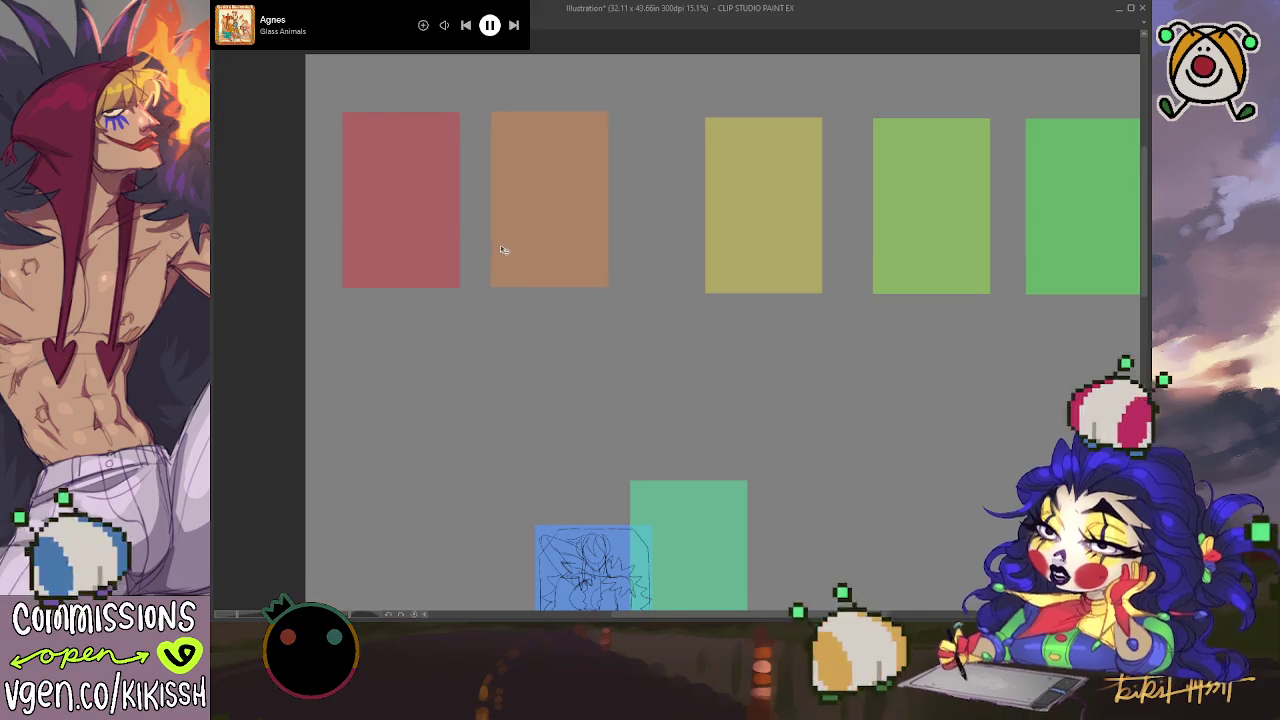
{"action": "left_click_drag", "start_coordinate": [755, 254], "coordinate": [698, 249]}
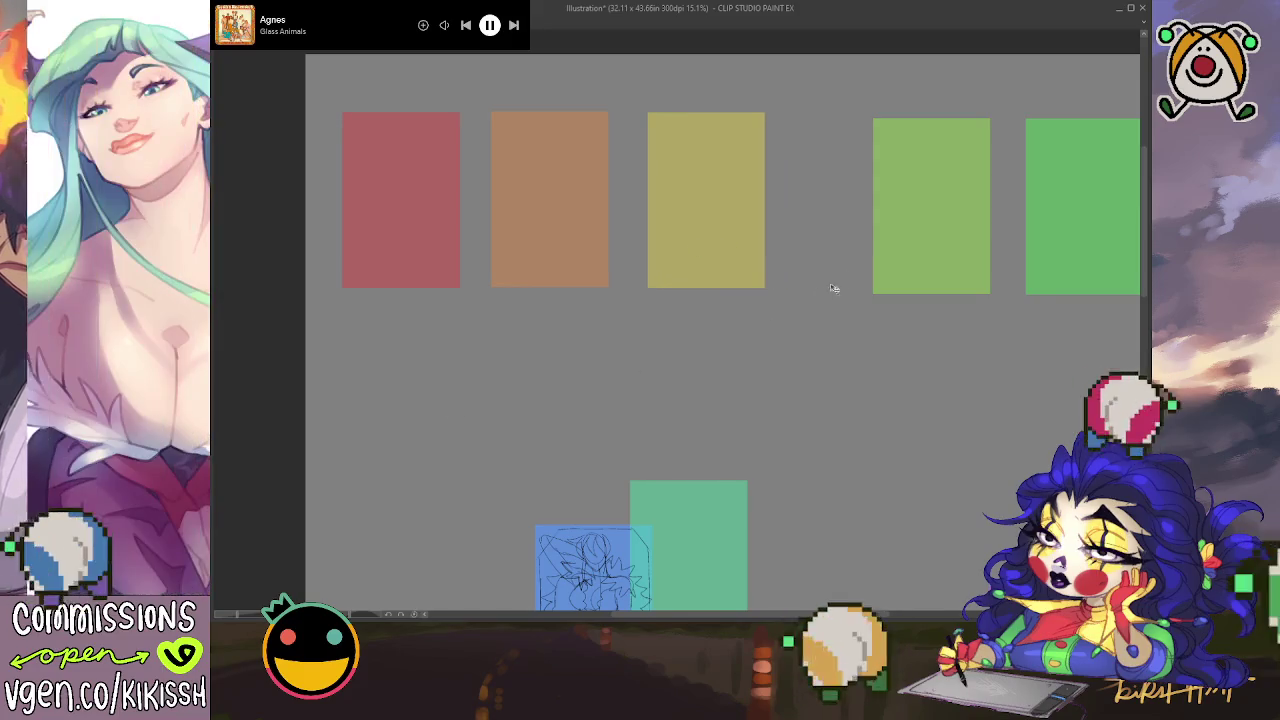
{"action": "mouse_move", "coordinate": [912, 267]}
{"action": "left_mouse_down"}
{"action": "mouse_move", "coordinate": [871, 250]}
{"action": "mouse_move", "coordinate": [840, 262]}
{"action": "left_mouse_up"}
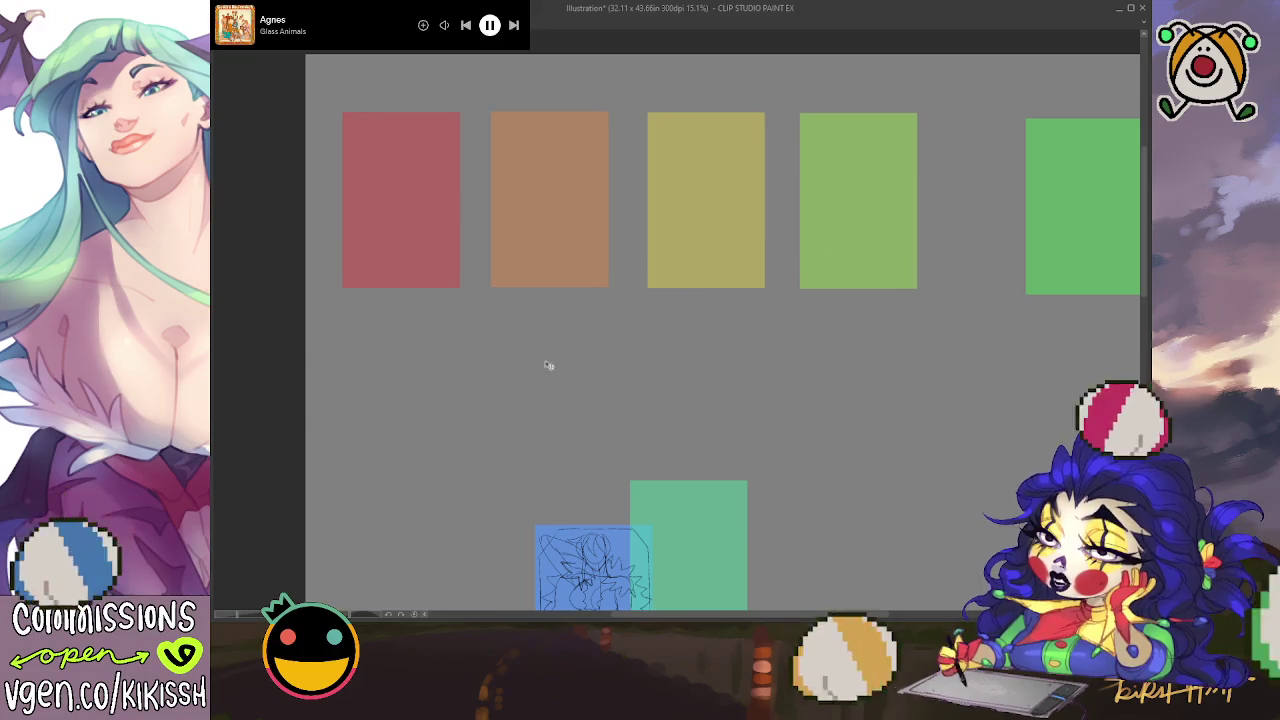
{"action": "left_click_drag", "start_coordinate": [1074, 264], "coordinate": [996, 258]}
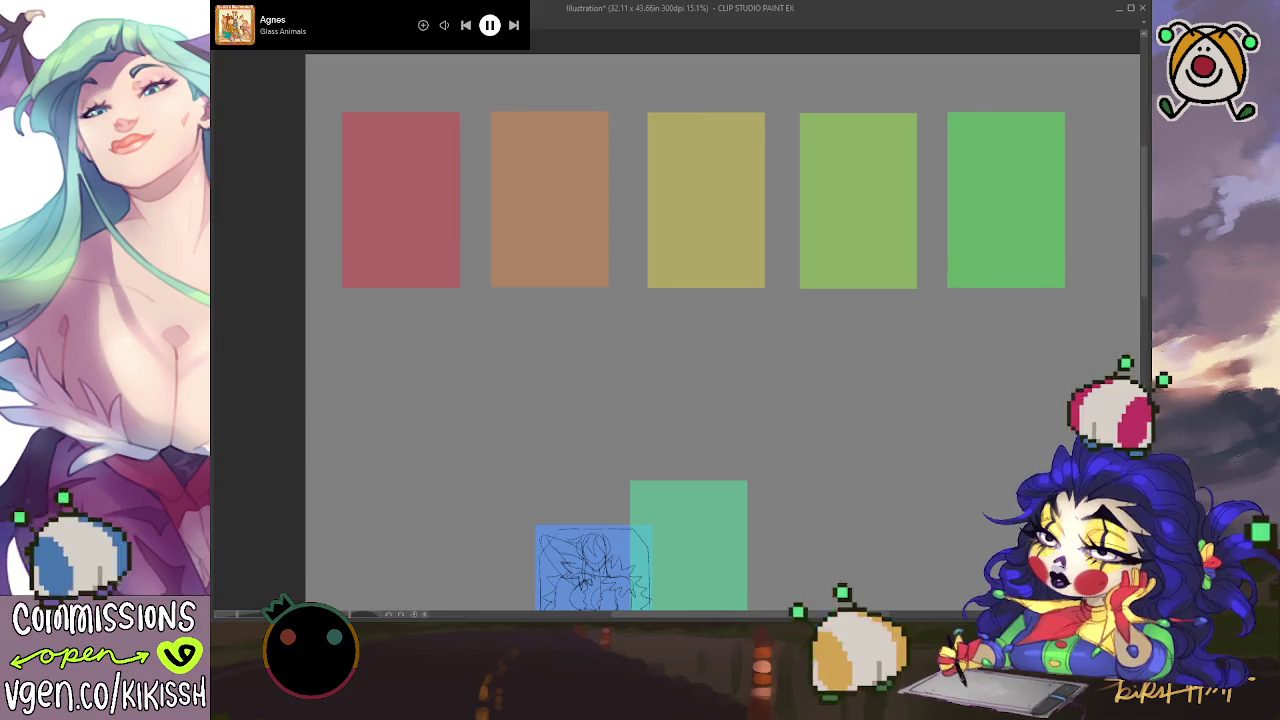
{"action": "left_click_drag", "start_coordinate": [670, 456], "coordinate": [469, 466]}
{"action": "mouse_move", "coordinate": [539, 549]}
{"action": "left_mouse_down"}
{"action": "mouse_move", "coordinate": [980, 237]}
{"action": "mouse_move", "coordinate": [1003, 185]}
{"action": "left_mouse_up"}
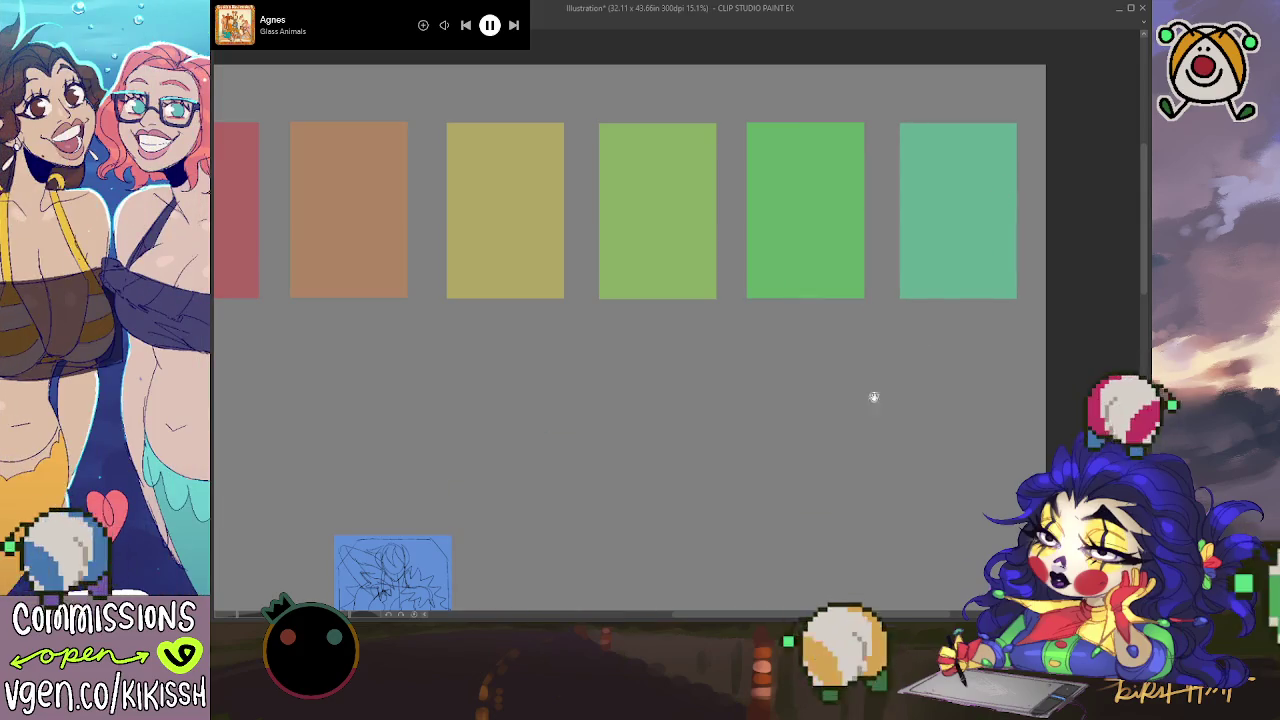
{"action": "scroll", "coordinate": [874, 397], "scroll_direction": "left", "scroll_amount": 3}
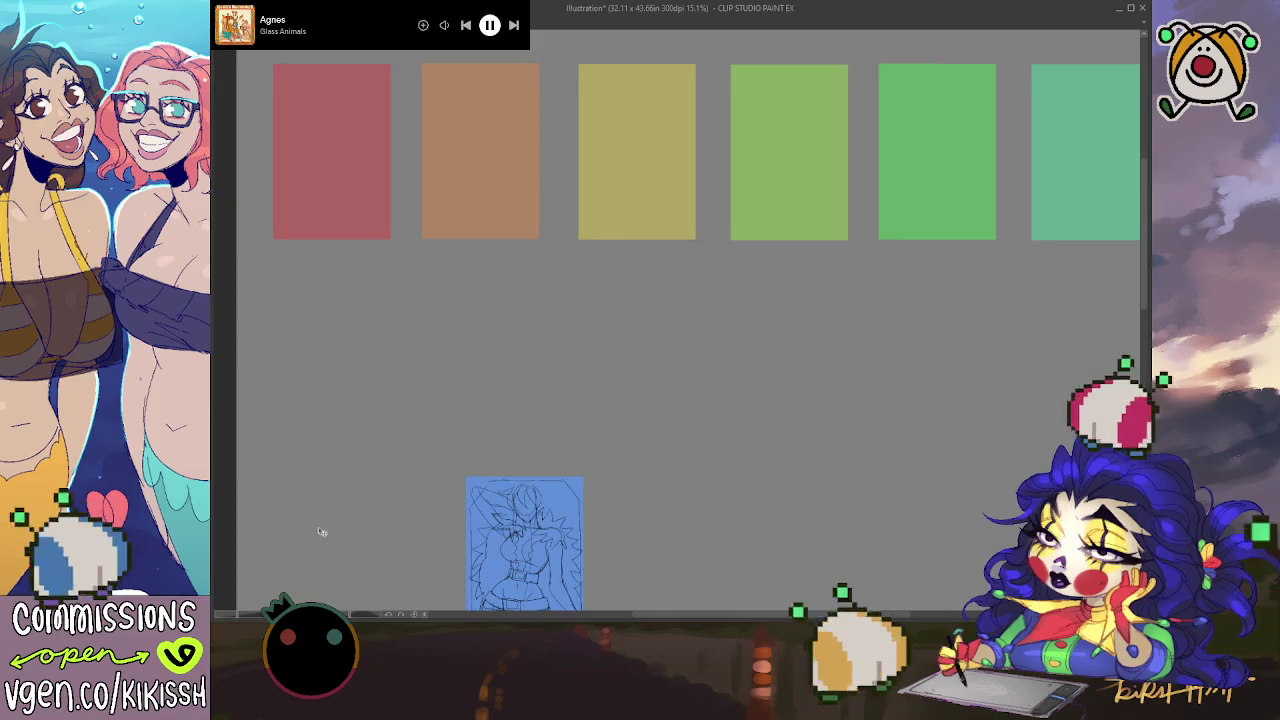
Step: Lay out teal, blue, purple, magenta, pink and rose cards as a second row
{"action": "mouse_move", "coordinate": [557, 608]}
{"action": "left_mouse_down"}
{"action": "mouse_move", "coordinate": [447, 433]}
{"action": "mouse_move", "coordinate": [300, 289]}
{"action": "mouse_move", "coordinate": [296, 310]}
{"action": "left_mouse_up"}
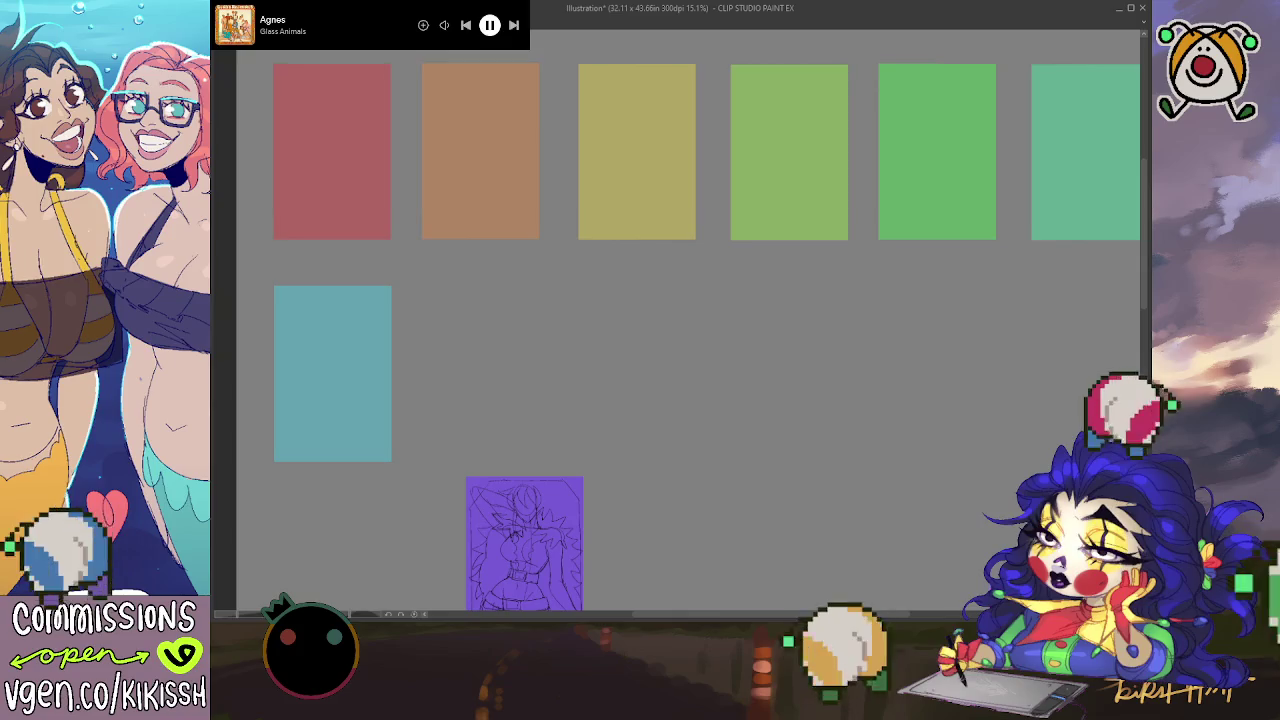
{"action": "left_click_drag", "start_coordinate": [571, 608], "coordinate": [457, 441]}
{"action": "left_click_drag", "start_coordinate": [501, 515], "coordinate": [465, 361]}
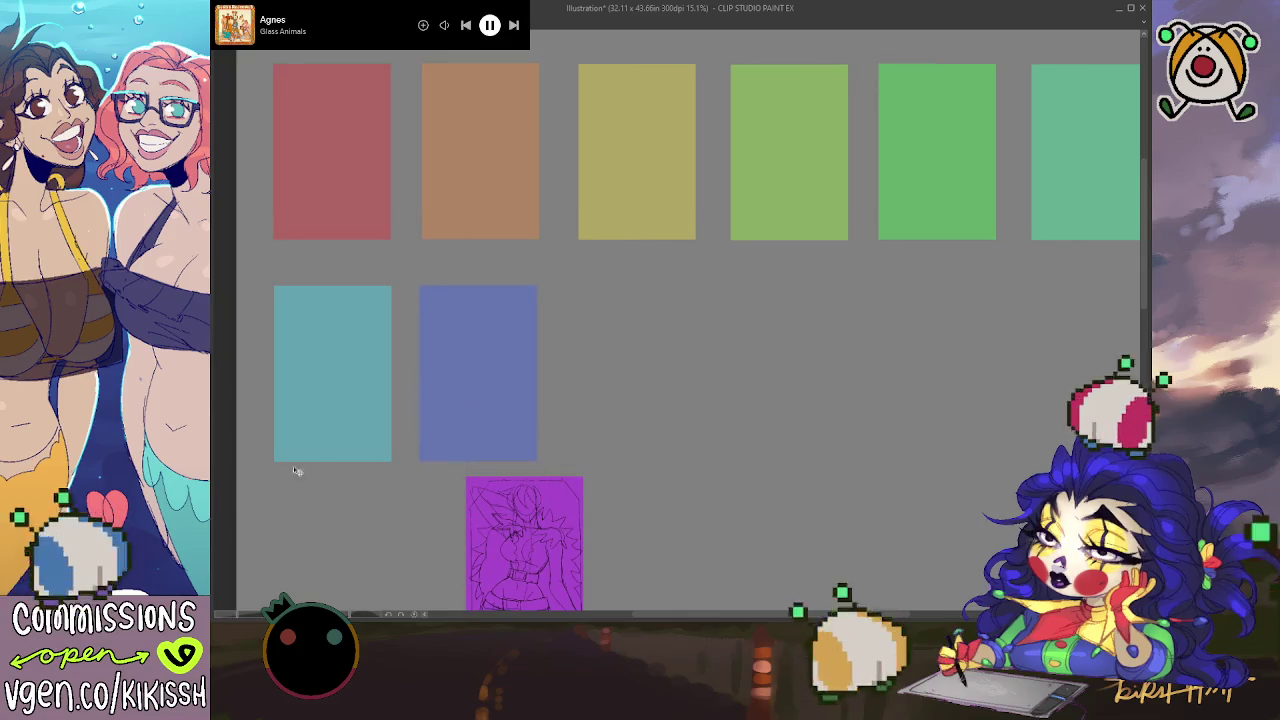
{"action": "left_click_drag", "start_coordinate": [646, 566], "coordinate": [530, 392]}
{"action": "left_click_drag", "start_coordinate": [574, 478], "coordinate": [617, 393]}
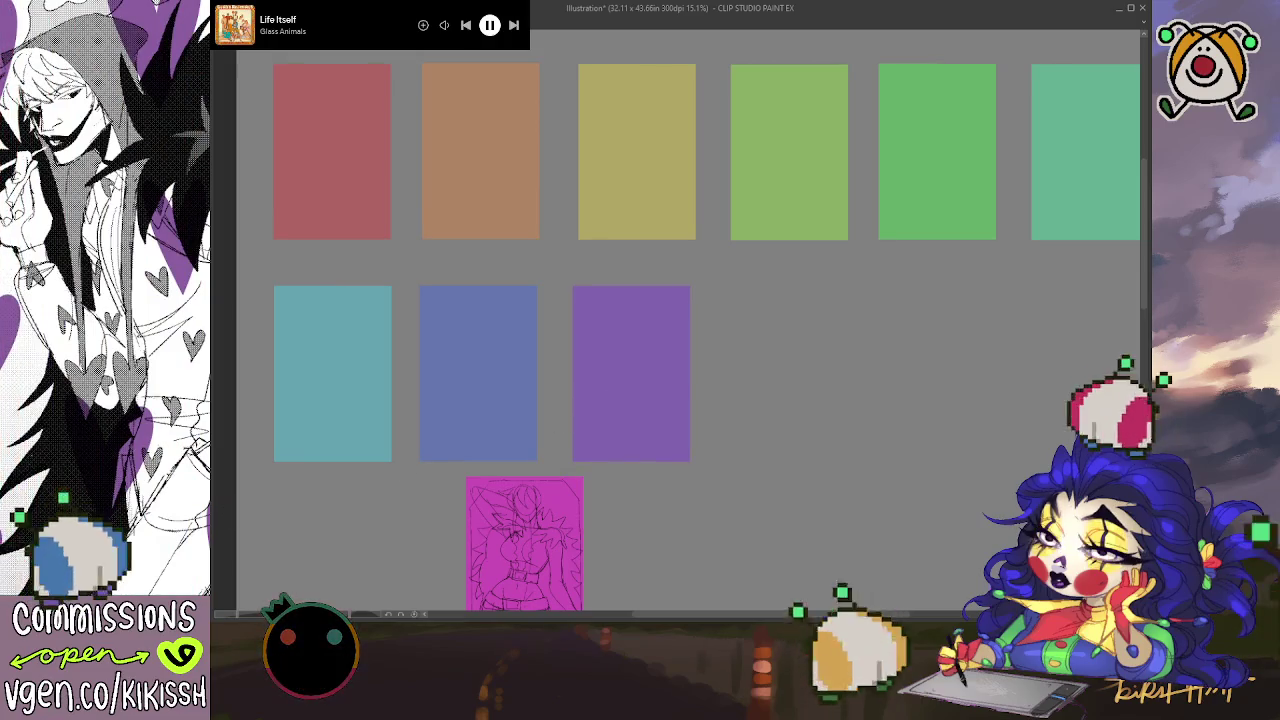
{"action": "left_click_drag", "start_coordinate": [671, 451], "coordinate": [754, 371]}
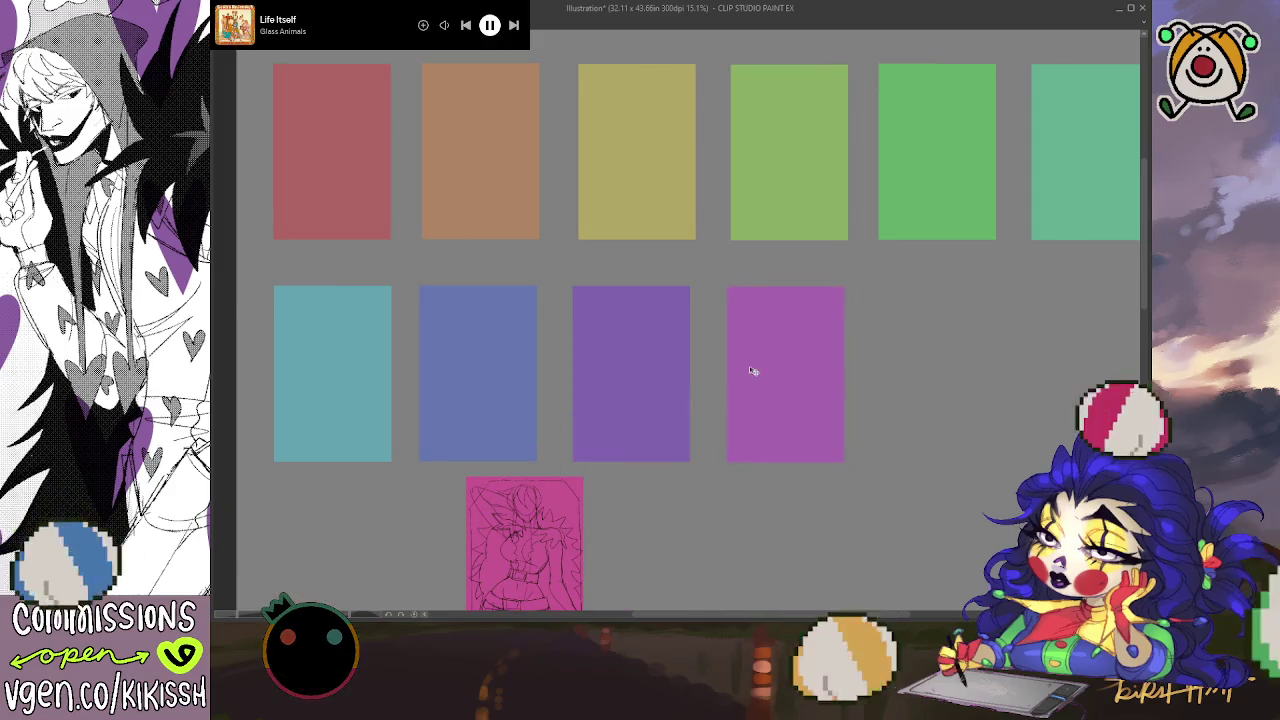
{"action": "left_click_drag", "start_coordinate": [594, 534], "coordinate": [1005, 345]}
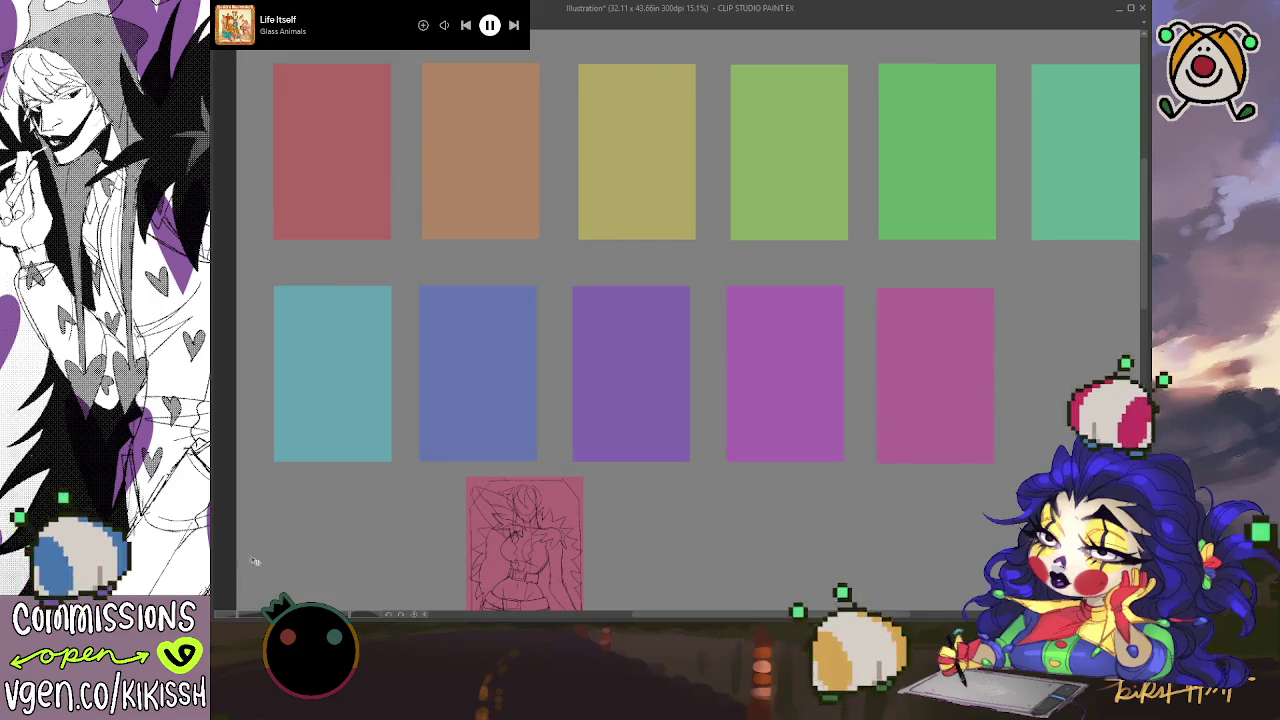
{"action": "mouse_move", "coordinate": [441, 585]}
{"action": "left_mouse_down"}
{"action": "mouse_move", "coordinate": [986, 389]}
{"action": "mouse_move", "coordinate": [857, 429]}
{"action": "mouse_move", "coordinate": [963, 399]}
{"action": "left_mouse_up"}
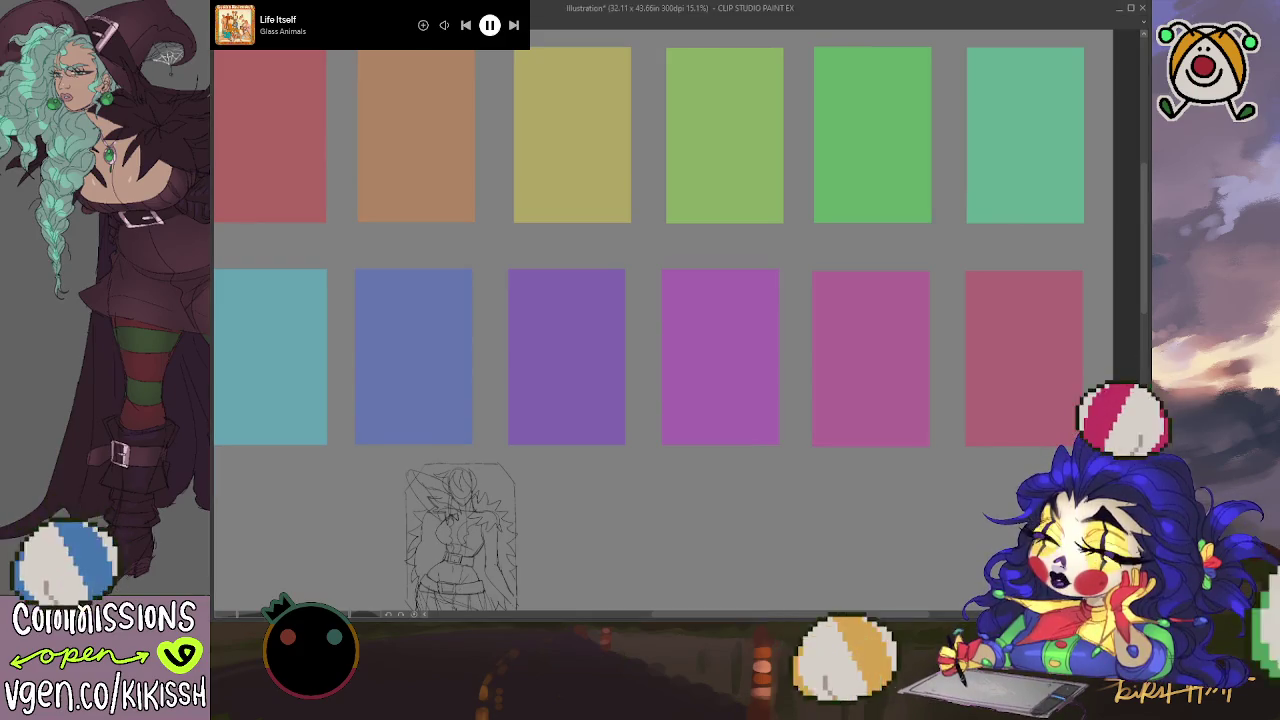
{"action": "key", "text": "Tab"}
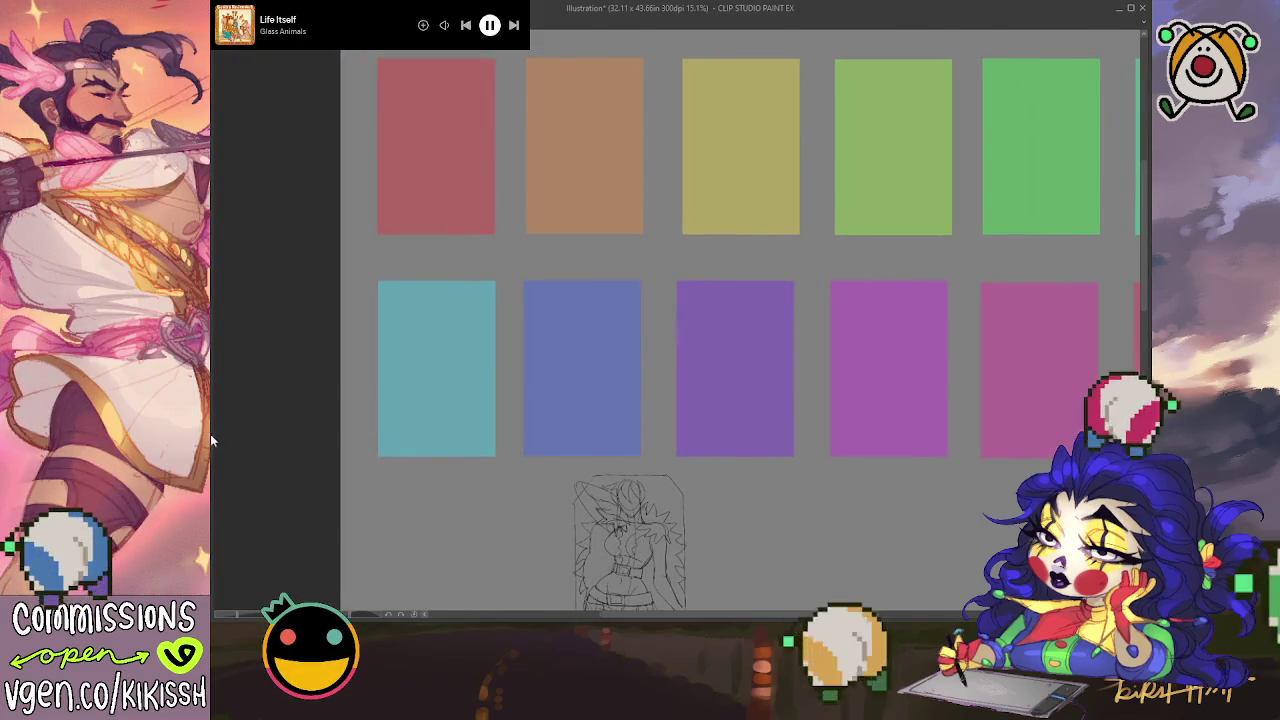
Step: Move the character sketch onto the top-left red card and zoom in on it
{"action": "left_click_drag", "start_coordinate": [686, 544], "coordinate": [492, 127]}
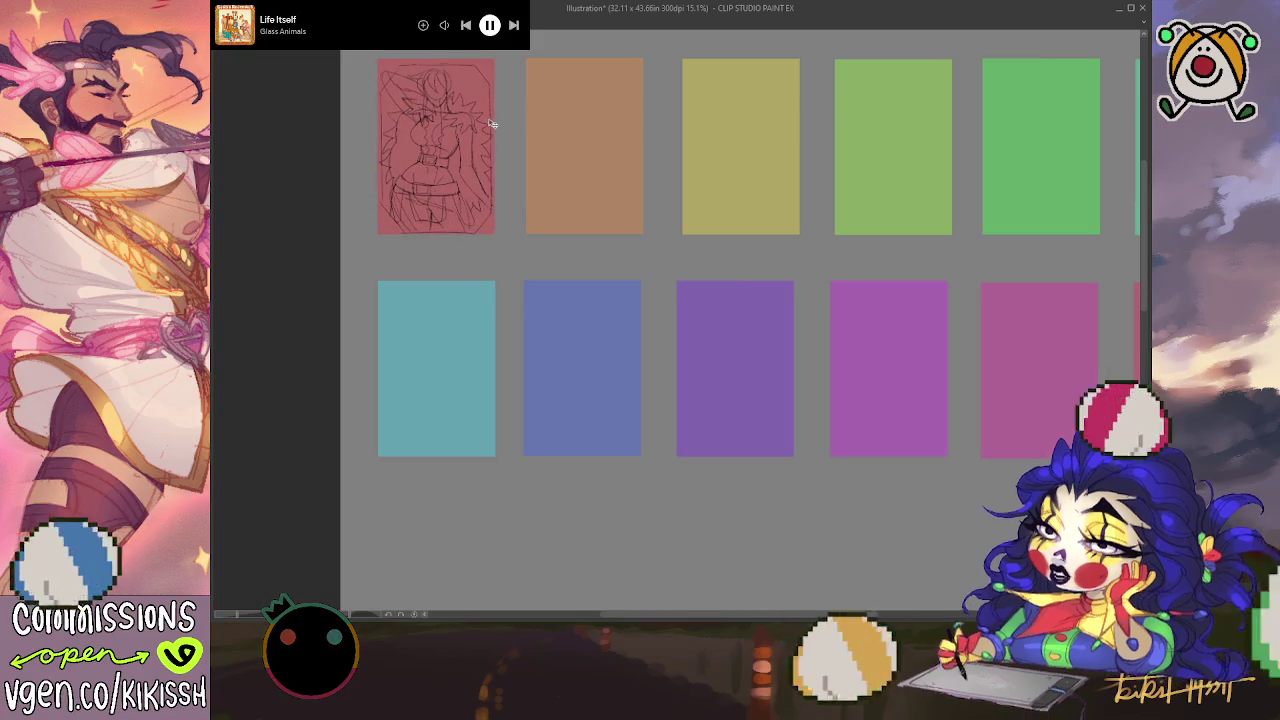
{"action": "scroll", "coordinate": [496, 124], "scroll_direction": "up", "scroll_amount": 2}
{"action": "scroll", "coordinate": [500, 121], "scroll_direction": "up", "scroll_amount": 2}
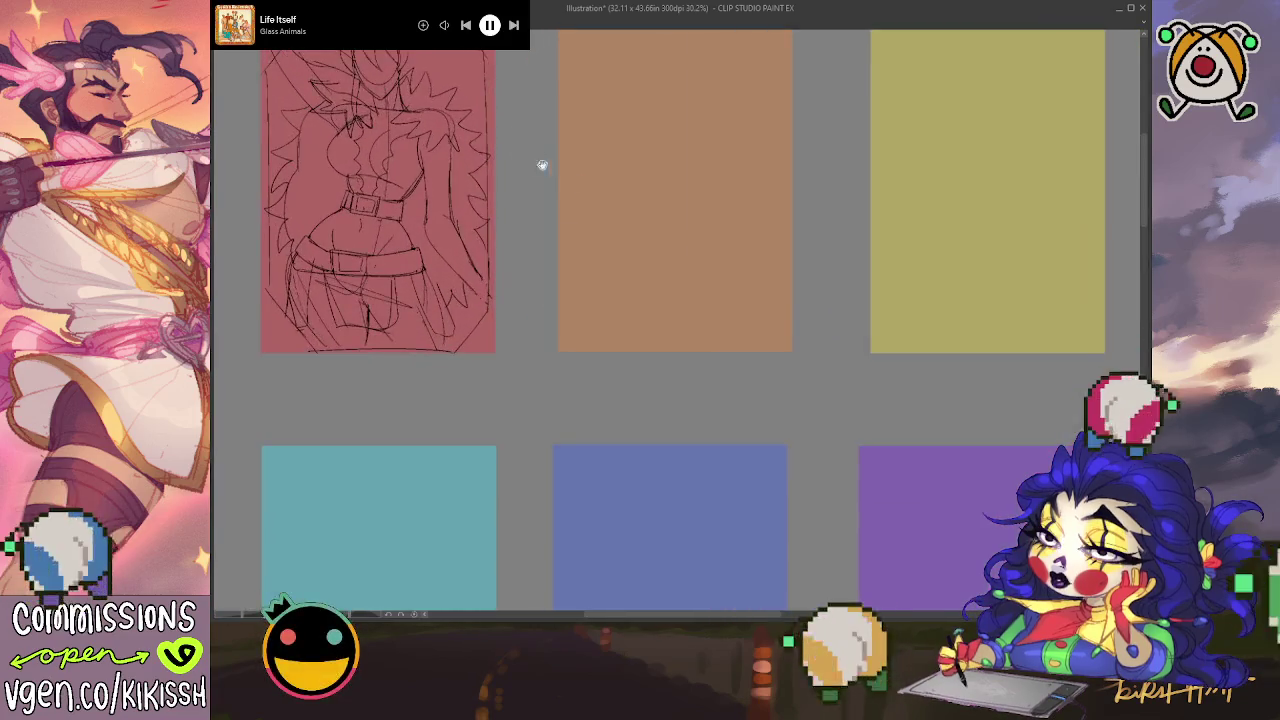
{"action": "left_click_drag", "start_coordinate": [543, 163], "coordinate": [806, 271]}
{"action": "scroll", "coordinate": [691, 223], "scroll_direction": "up", "scroll_amount": 2}
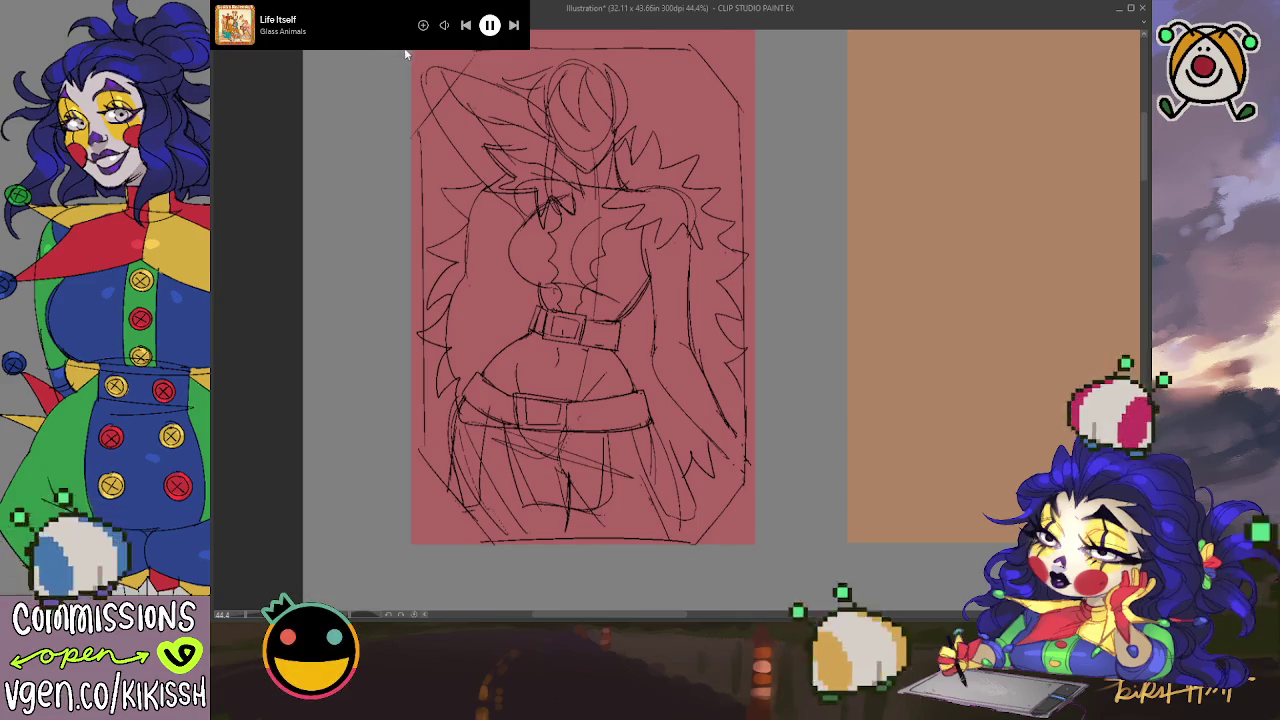
Step: Toggle the sketch's opacity to check it against the red card, then zoom in slightly
{"action": "key", "text": "ctrl+shift+h"}
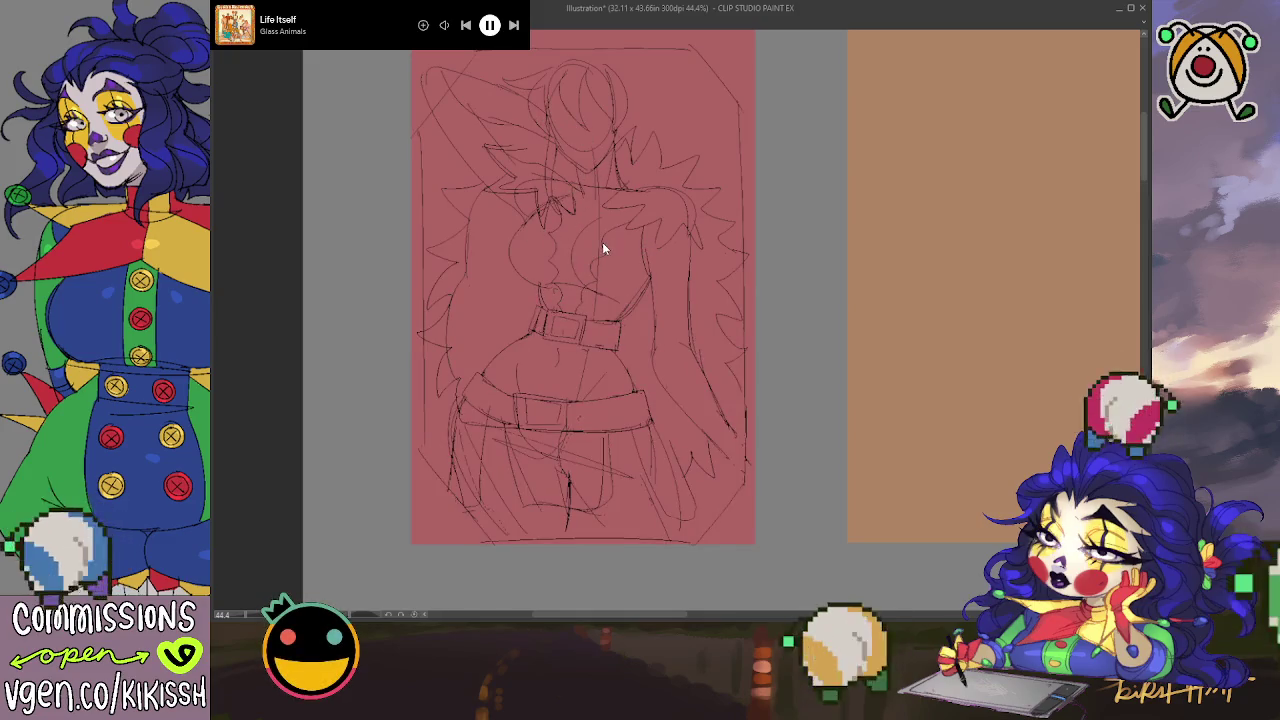
{"action": "key", "text": "ctrl+shift+h"}
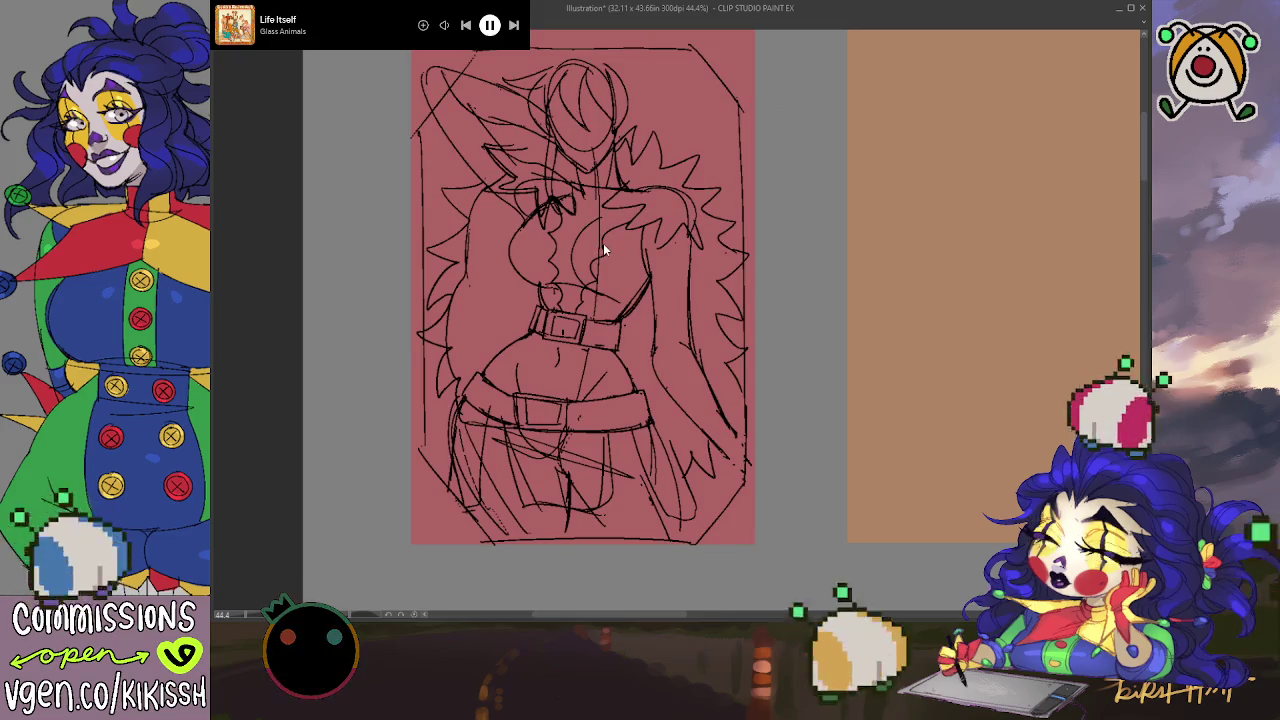
{"action": "key", "text": "ctrl+shift+h"}
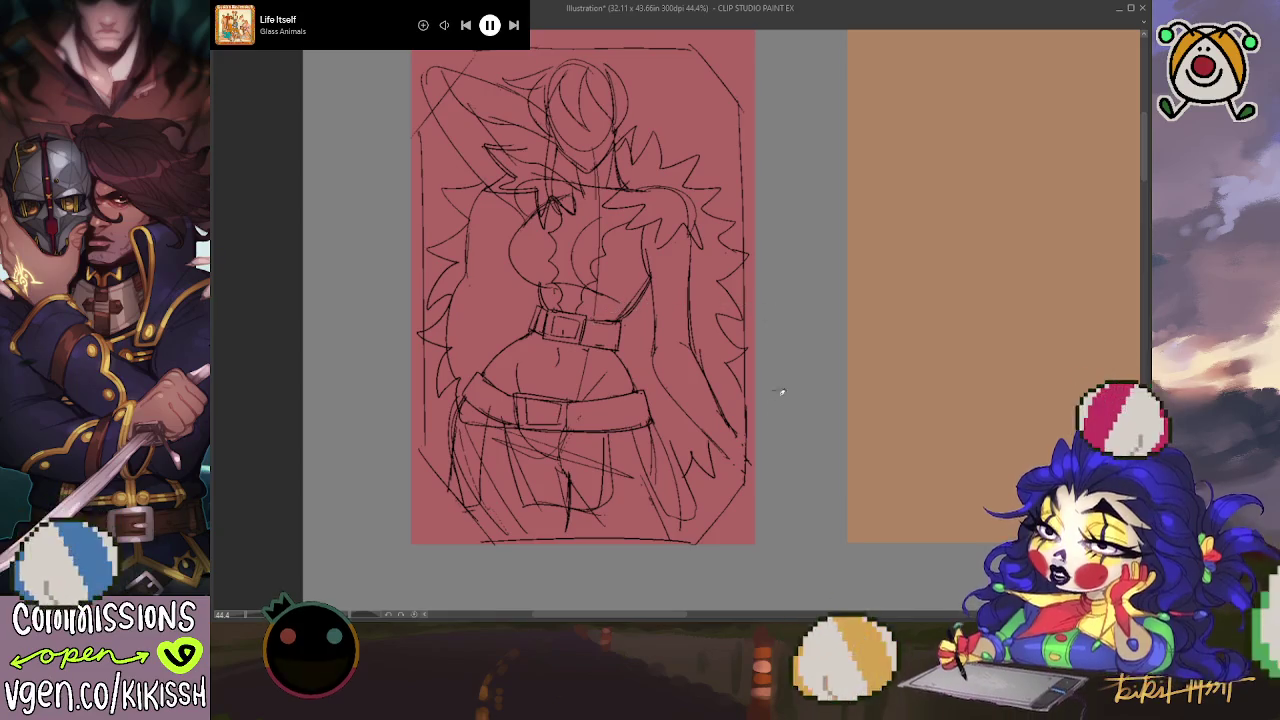
{"action": "left_click_drag", "start_coordinate": [668, 616], "coordinate": [649, 620]}
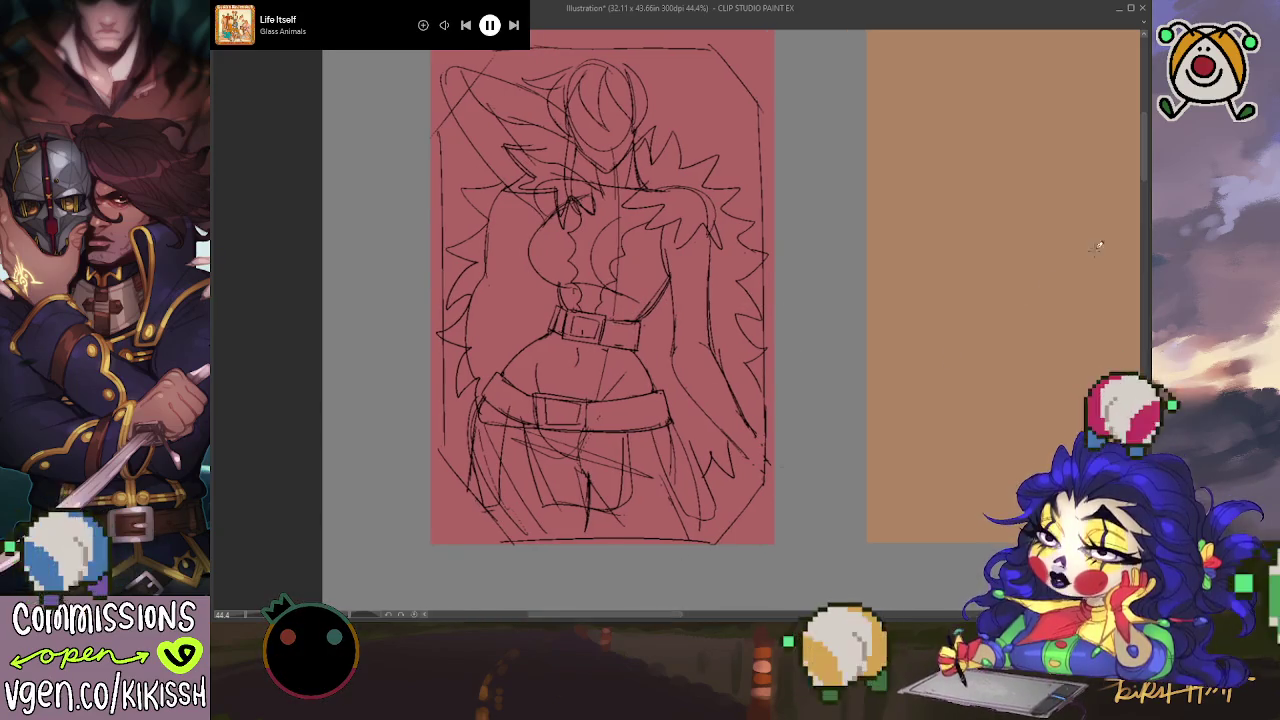
{"action": "left_click_drag", "start_coordinate": [1142, 163], "coordinate": [1143, 160]}
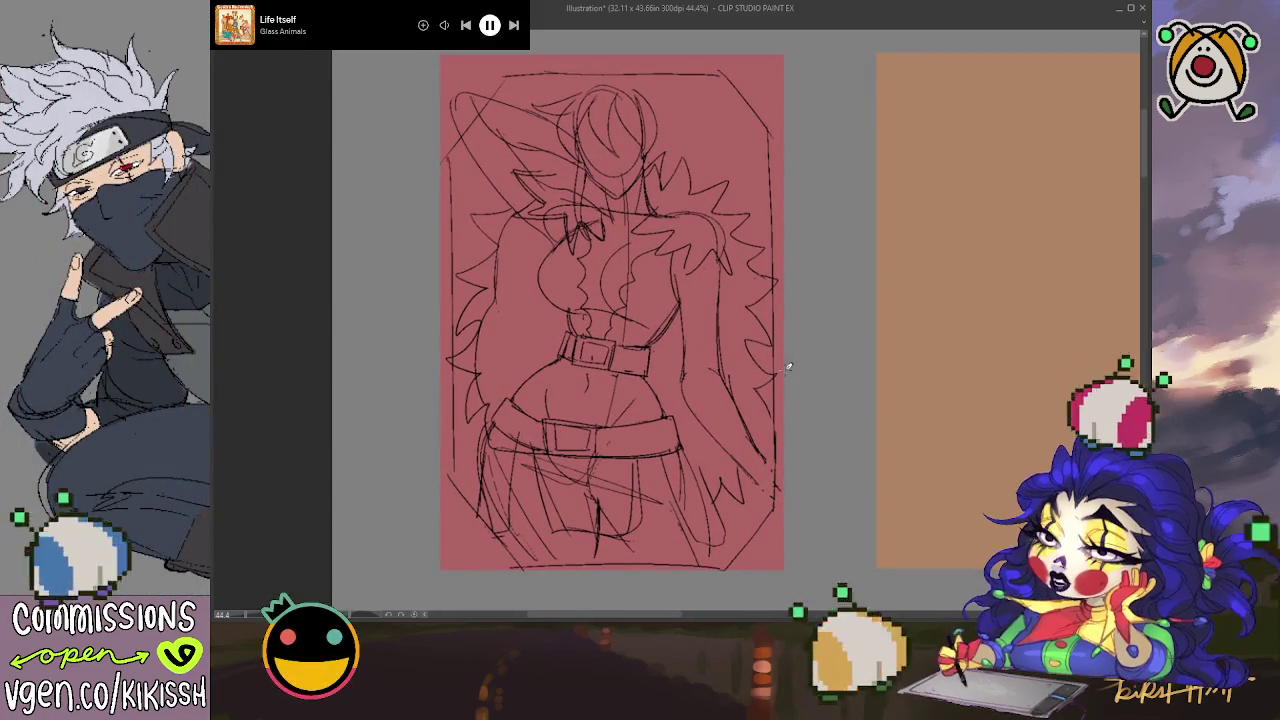
{"action": "key", "text": "ctrl+plus"}
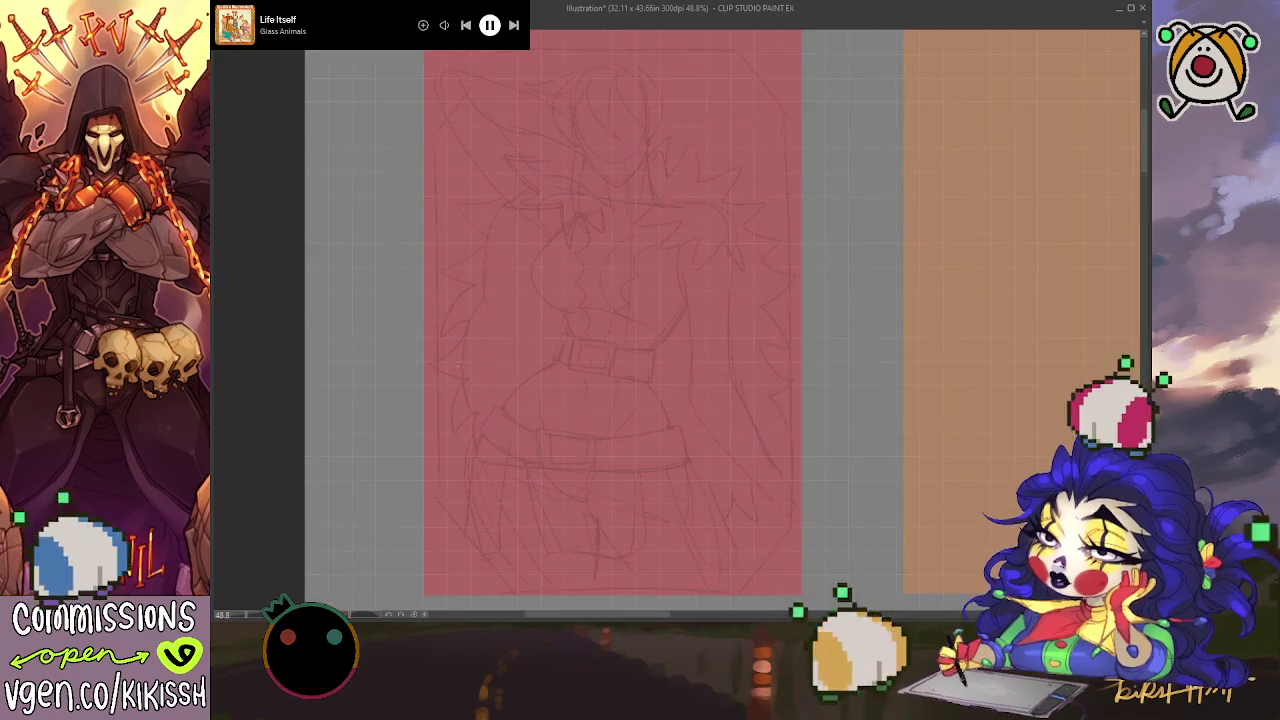
Step: Select all of the red card area with Ctrl+A
{"action": "key", "text": "ctrl+a"}
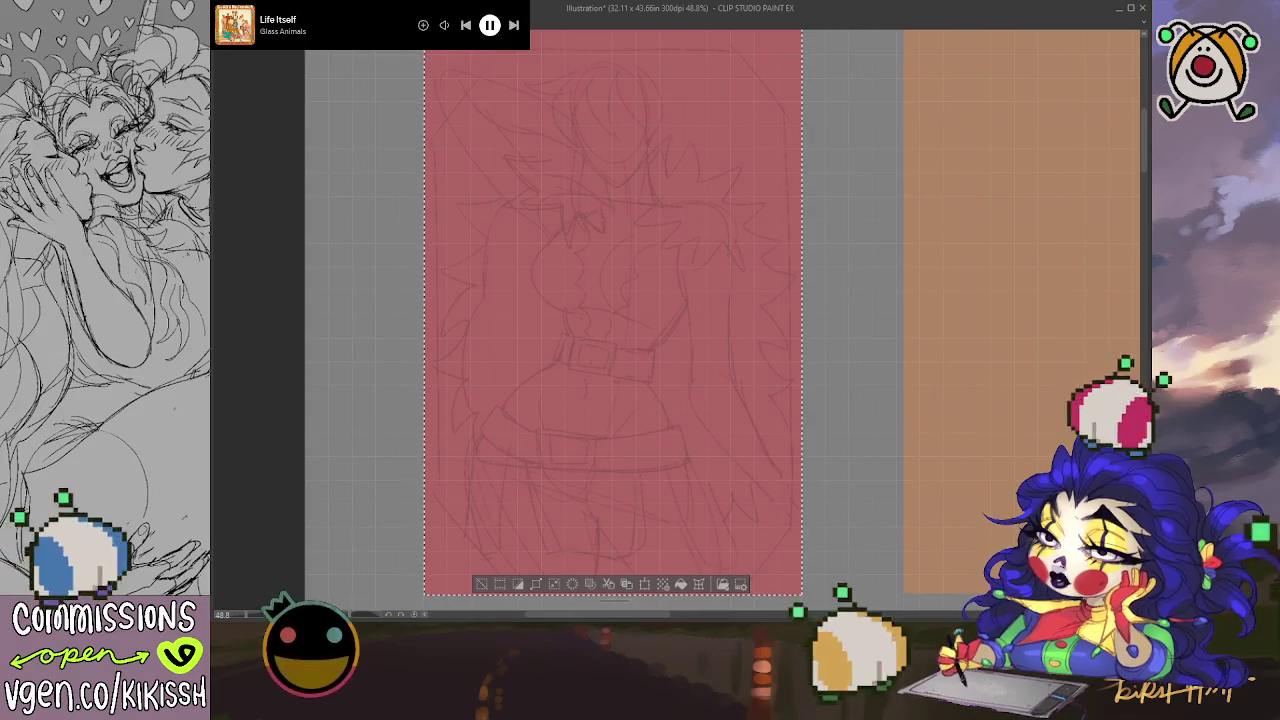
Step: Open the red card as a new 4 × 6 in document, Illustration2, with the grid shown
{"action": "key", "text": "ctrl+a"}
{"action": "key", "text": "ctrl+Tab"}
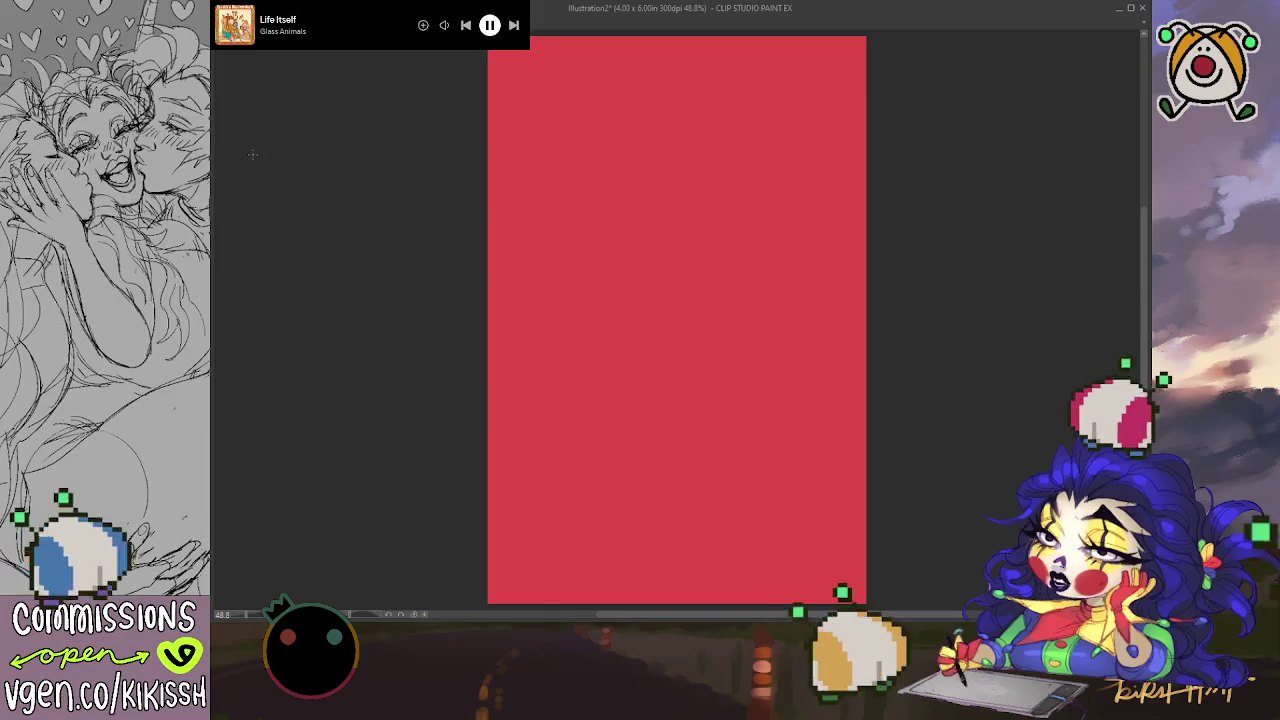
{"action": "key", "text": "ctrl+1"}
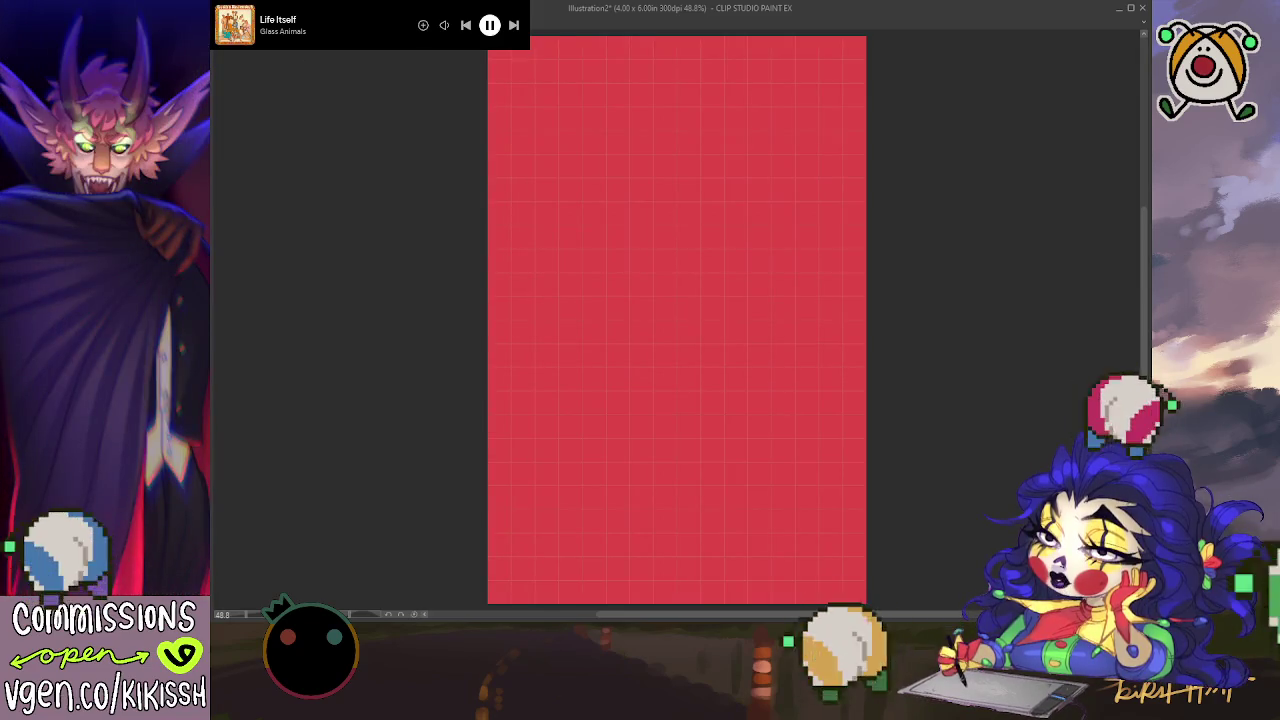
Step: Fill the Illustration2 canvas flat dark grey and draw a test line across its top-left corner
{"action": "key", "text": "ctrl+z"}
{"action": "key", "text": "ctrl+y"}
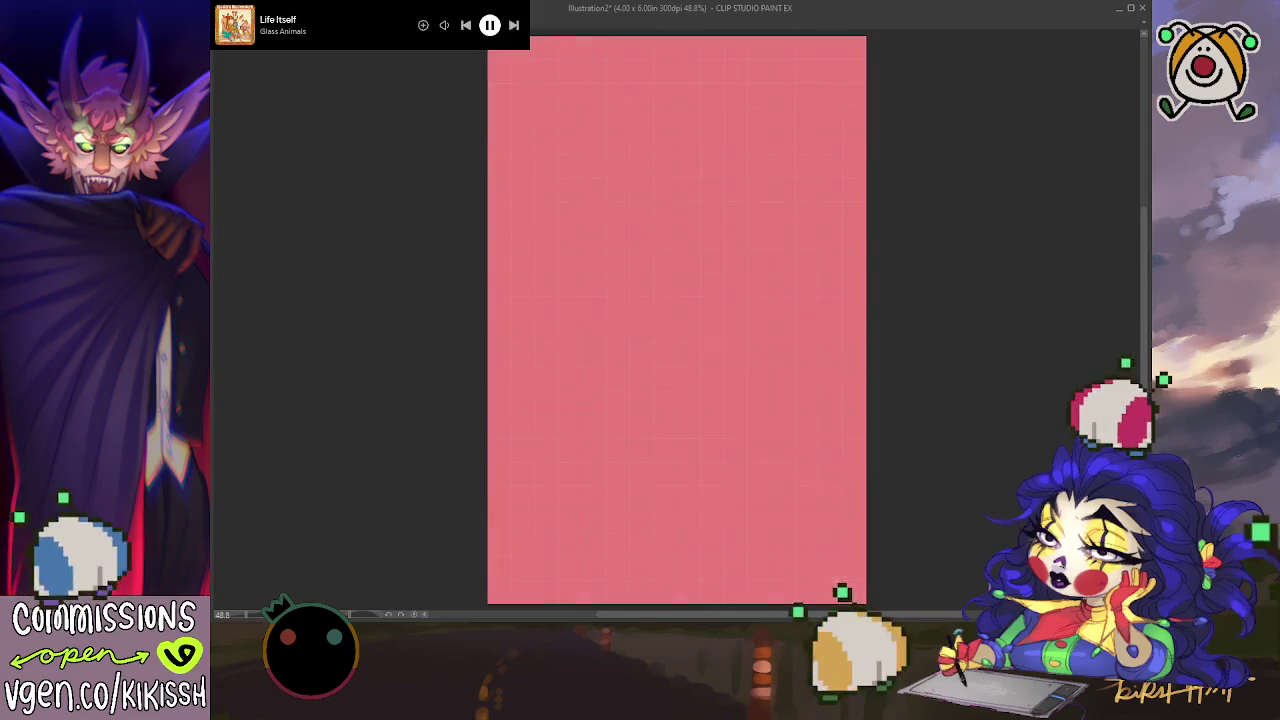
{"action": "key", "text": "ctrl+z"}
{"action": "key", "text": "ctrl+z"}
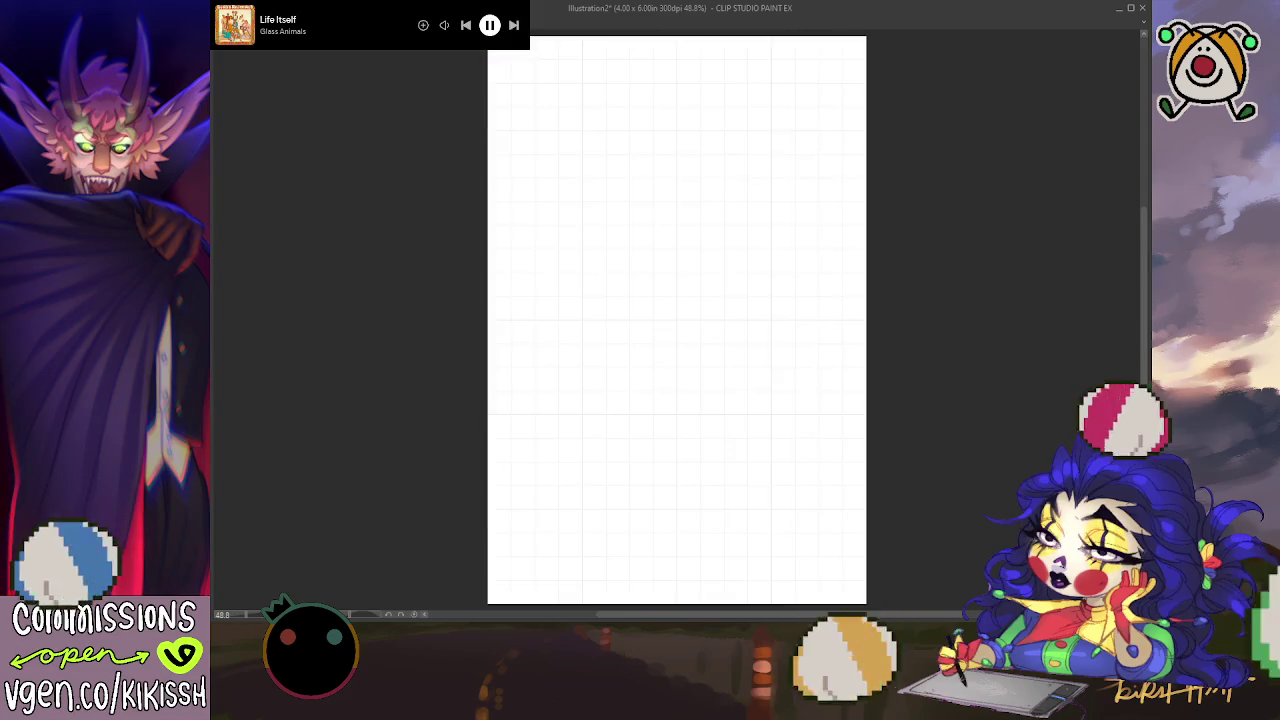
{"action": "key", "text": "alt+BackSpace"}
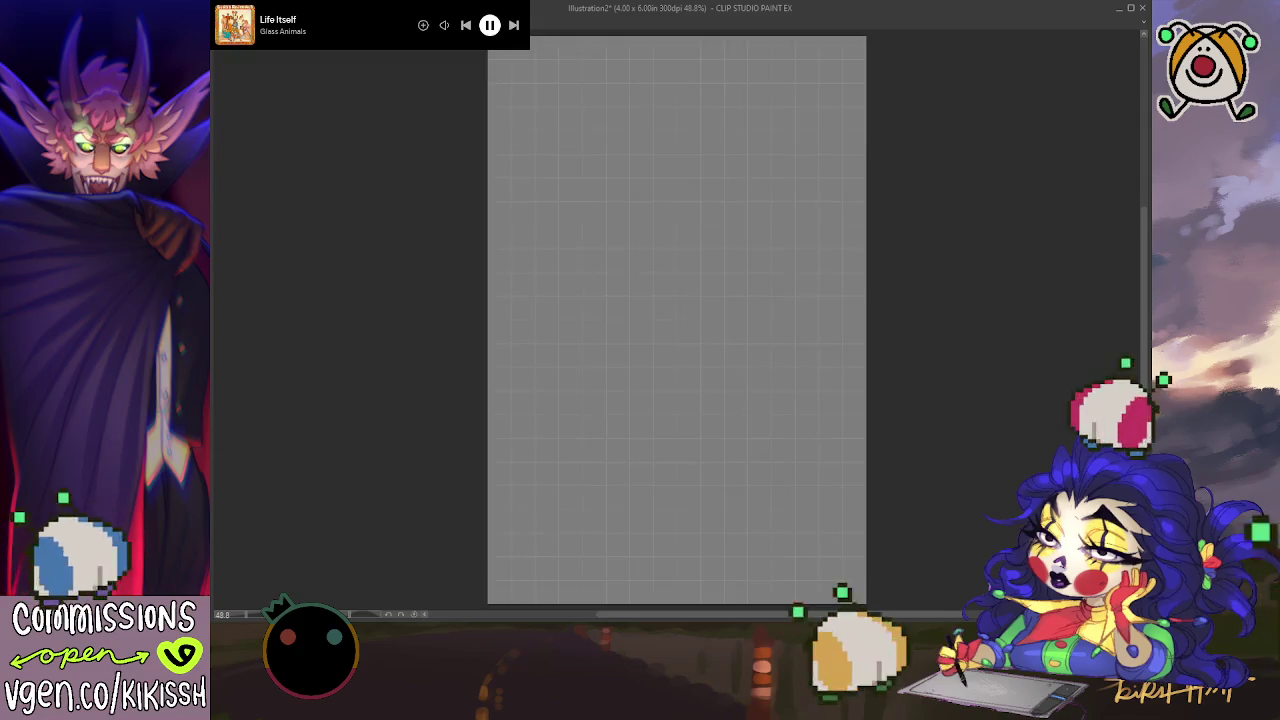
{"action": "key", "text": "alt+BackSpace"}
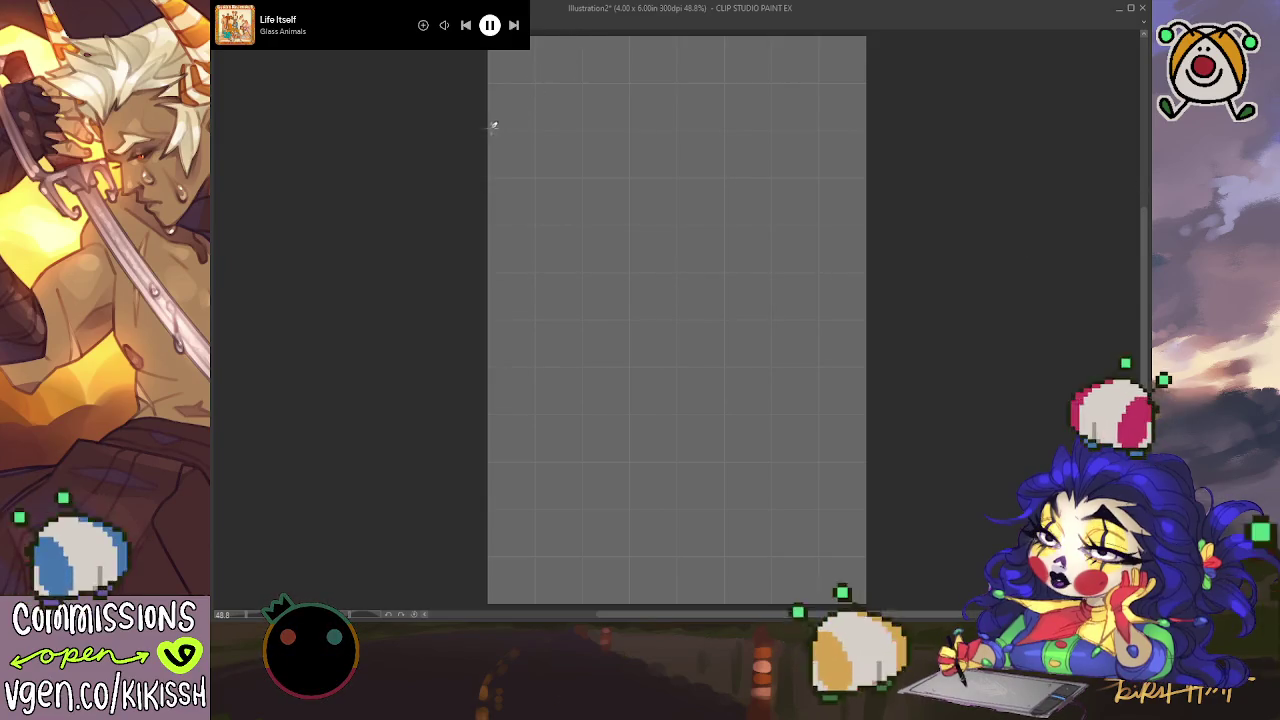
{"action": "left_click_drag", "start_coordinate": [491, 127], "coordinate": [585, 31]}
Step: Undo the test corner lines, leaving the grey canvas empty with resize handles showing
{"action": "key", "text": "ctrl+z"}
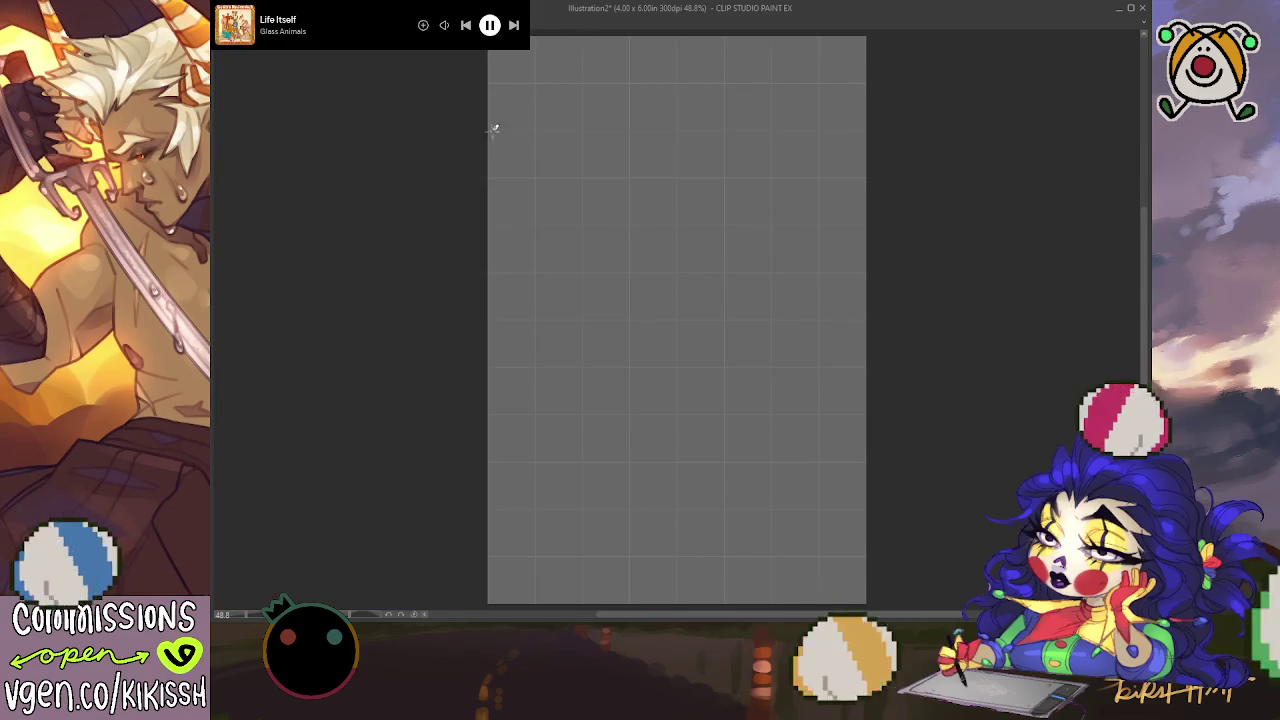
{"action": "left_click_drag", "start_coordinate": [491, 128], "coordinate": [585, 38]}
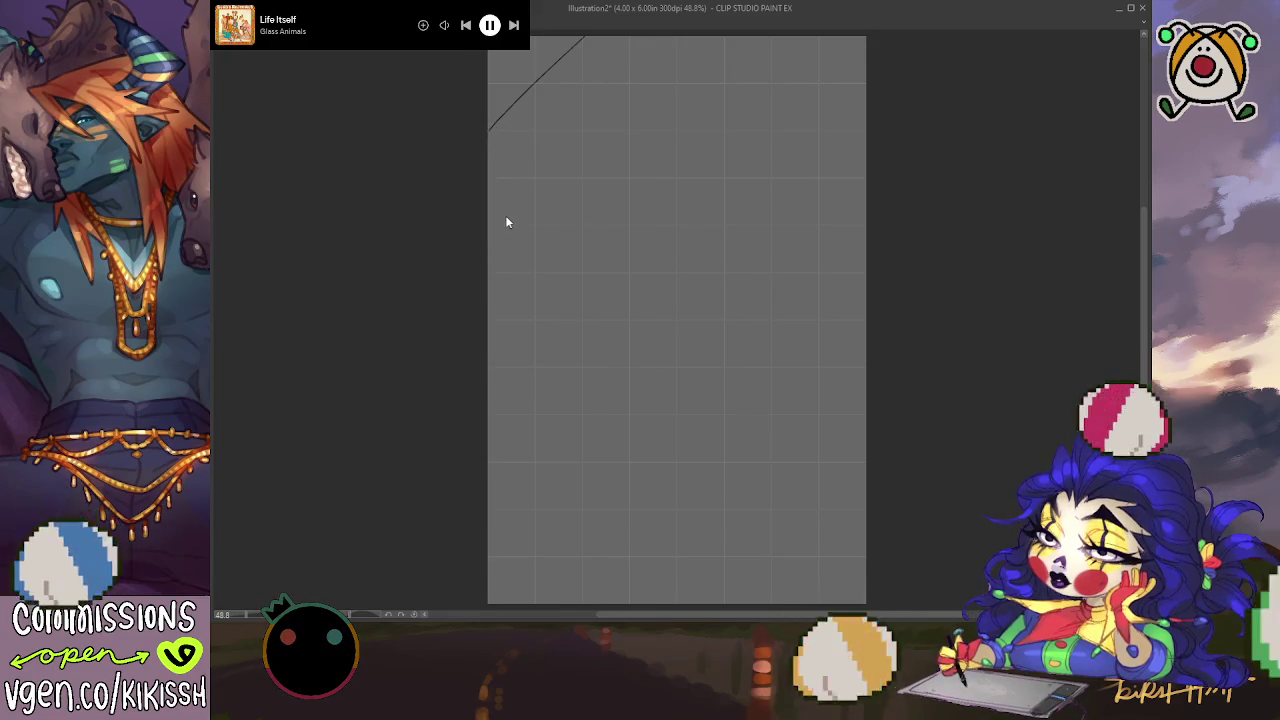
{"action": "key", "text": "ctrl+z"}
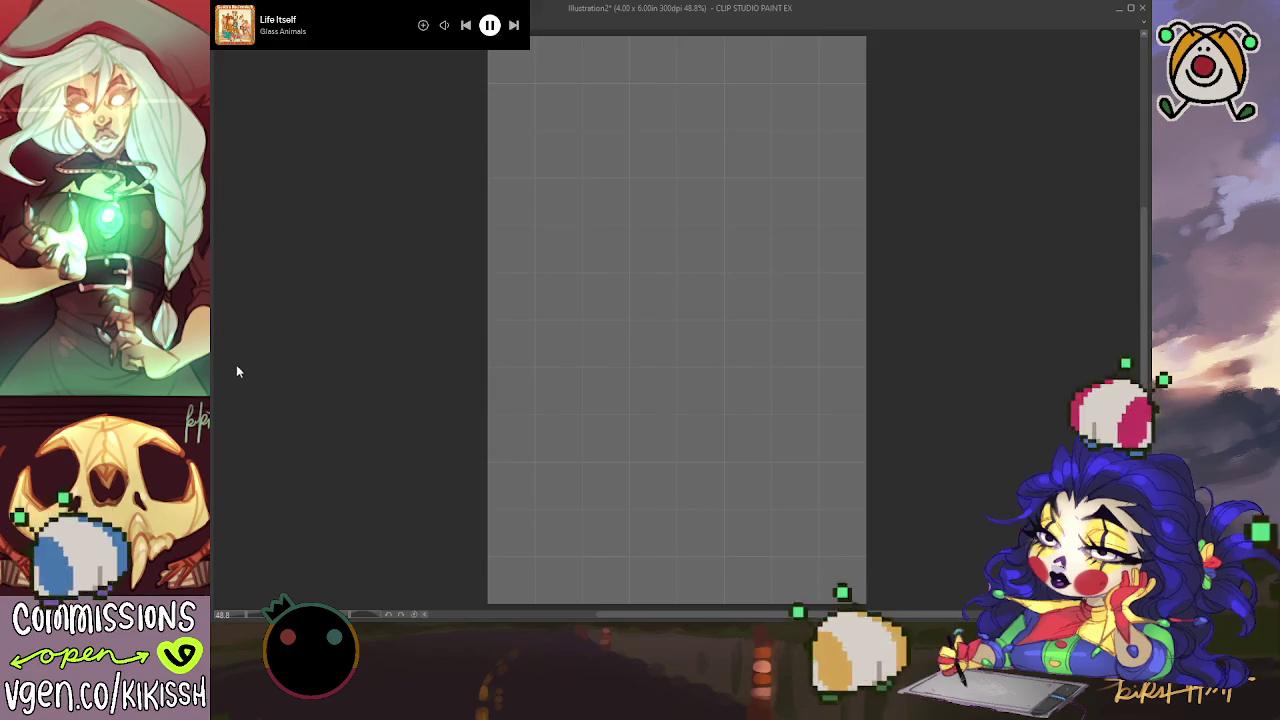
{"action": "key", "text": "ctrl+t"}
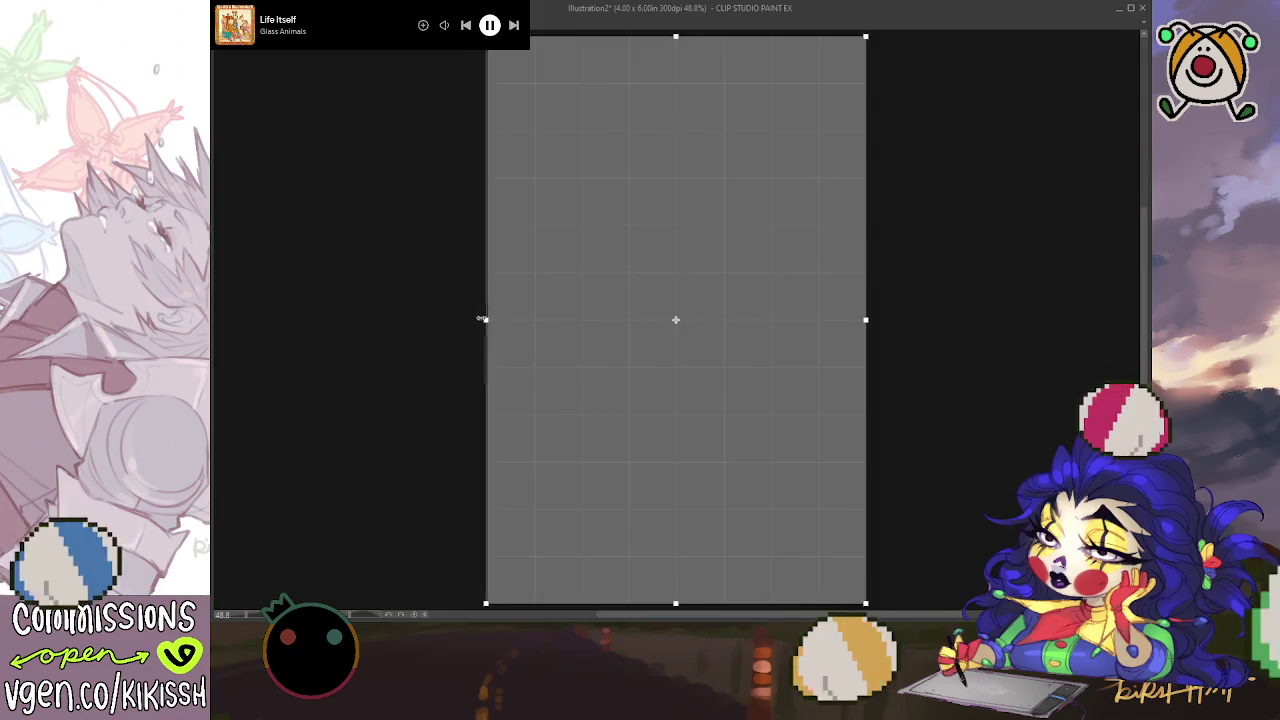
Step: Drag all four canvas edges outward to resize the canvas to 4.25 × 6.25 in
{"action": "left_click_drag", "start_coordinate": [483, 319], "coordinate": [471, 319]}
{"action": "left_click_drag", "start_coordinate": [668, 38], "coordinate": [668, 24]}
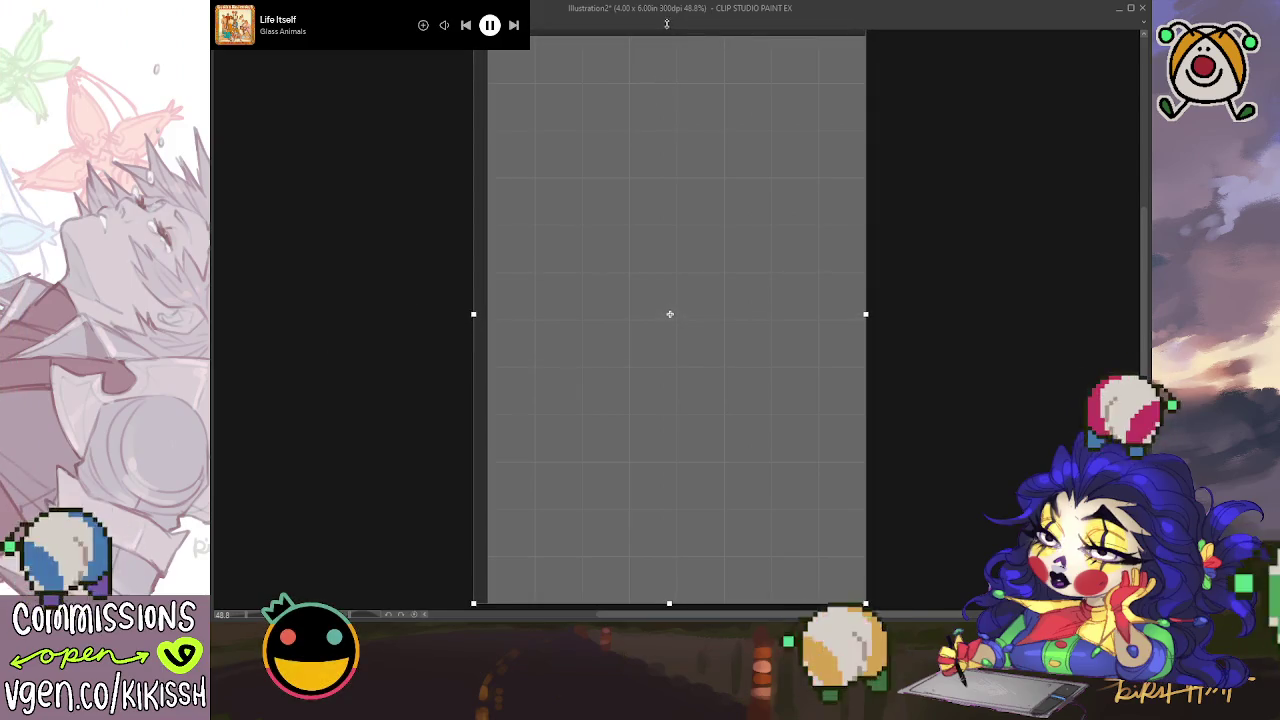
{"action": "left_click_drag", "start_coordinate": [866, 311], "coordinate": [876, 311]}
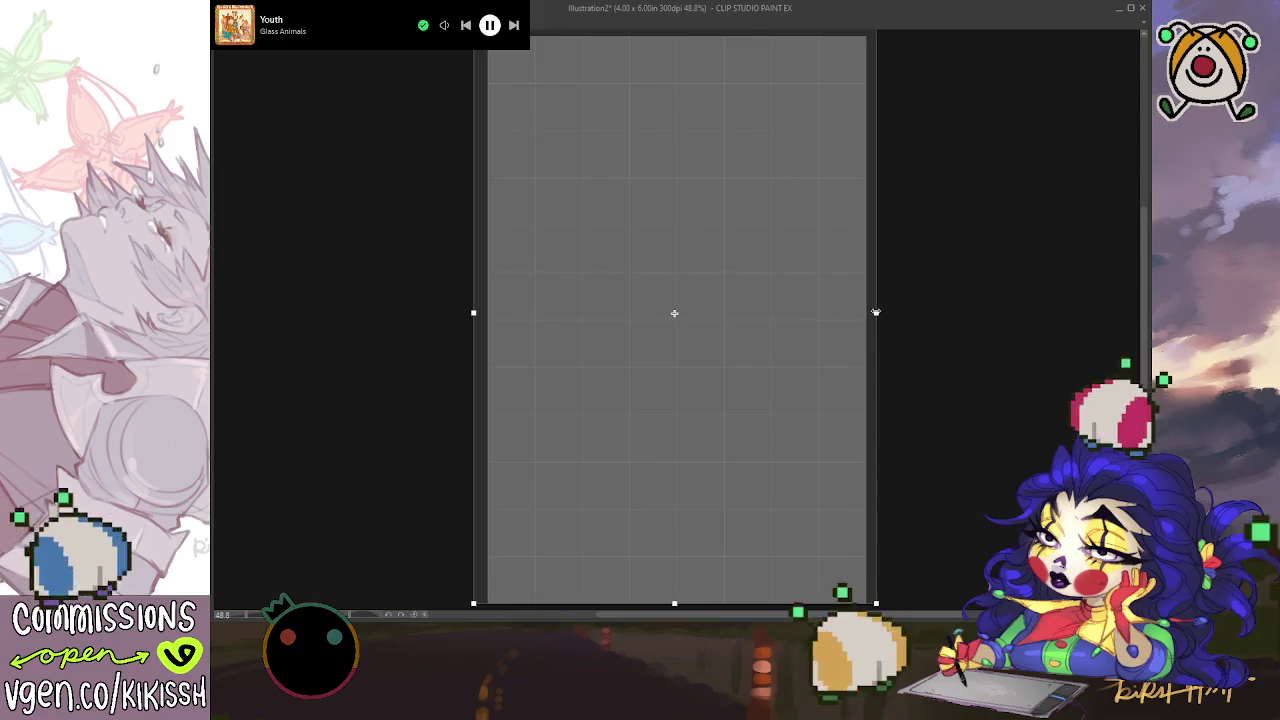
{"action": "left_click_drag", "start_coordinate": [674, 600], "coordinate": [674, 612]}
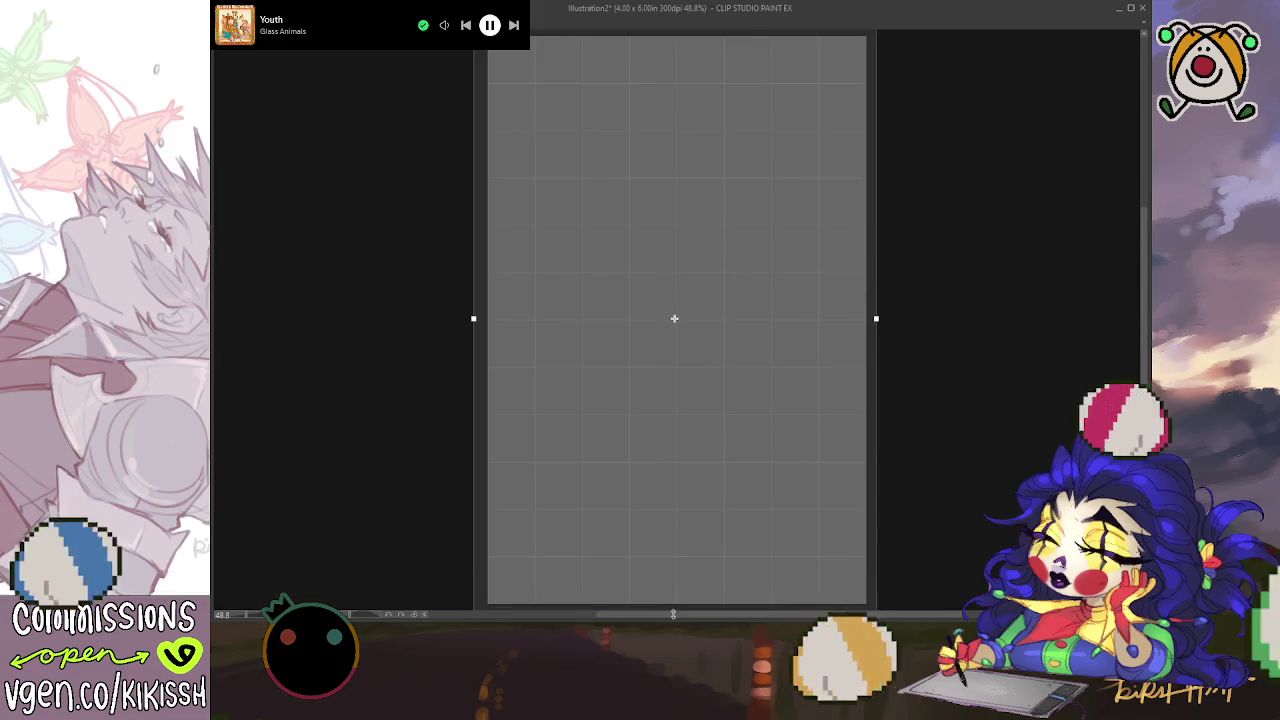
{"action": "key", "text": "Return"}
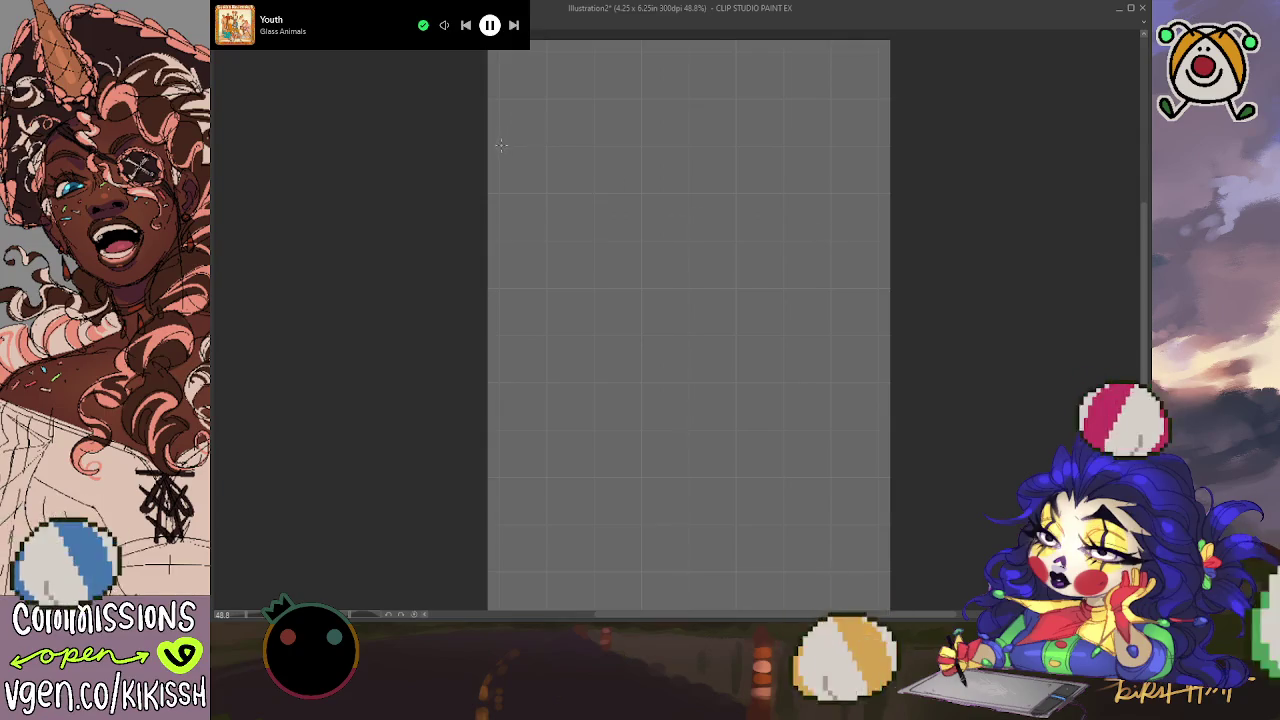
Step: Draw the right side, bottom edge, lower-left cut corner and left side to close the octagon
{"action": "left_click", "coordinate": [594, 51]}
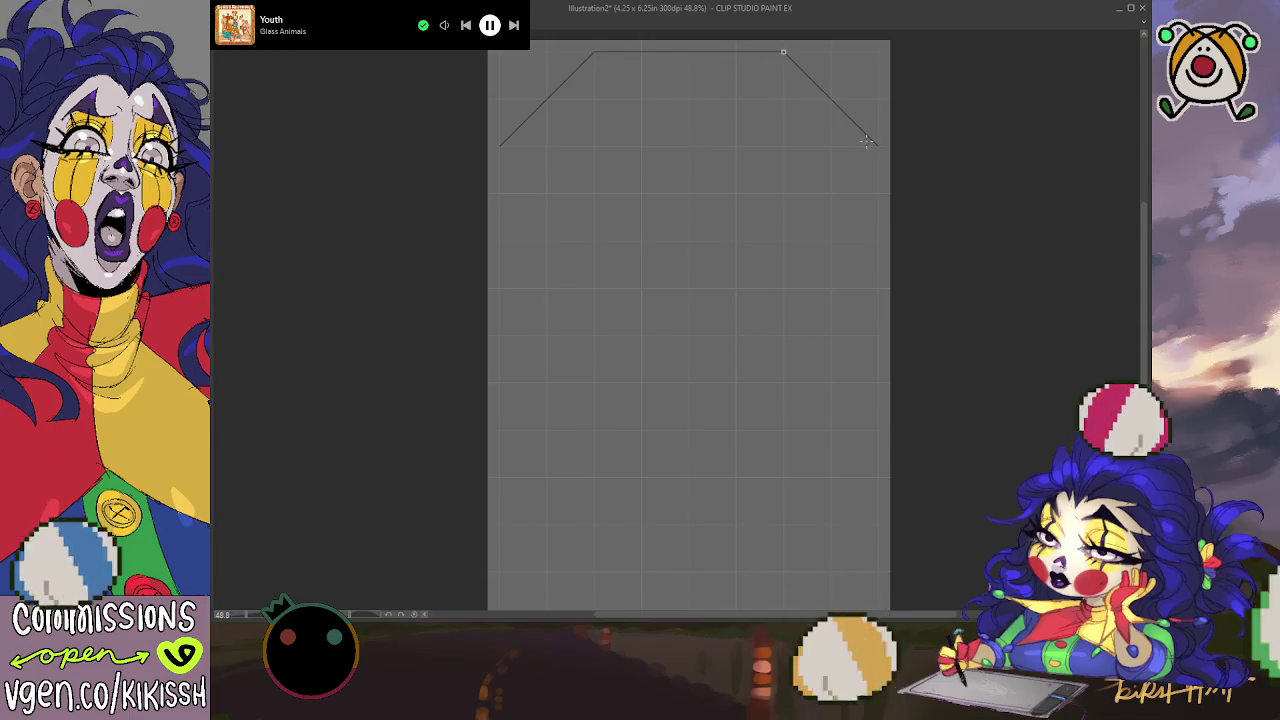
{"action": "left_click_drag", "start_coordinate": [878, 147], "coordinate": [878, 524]}
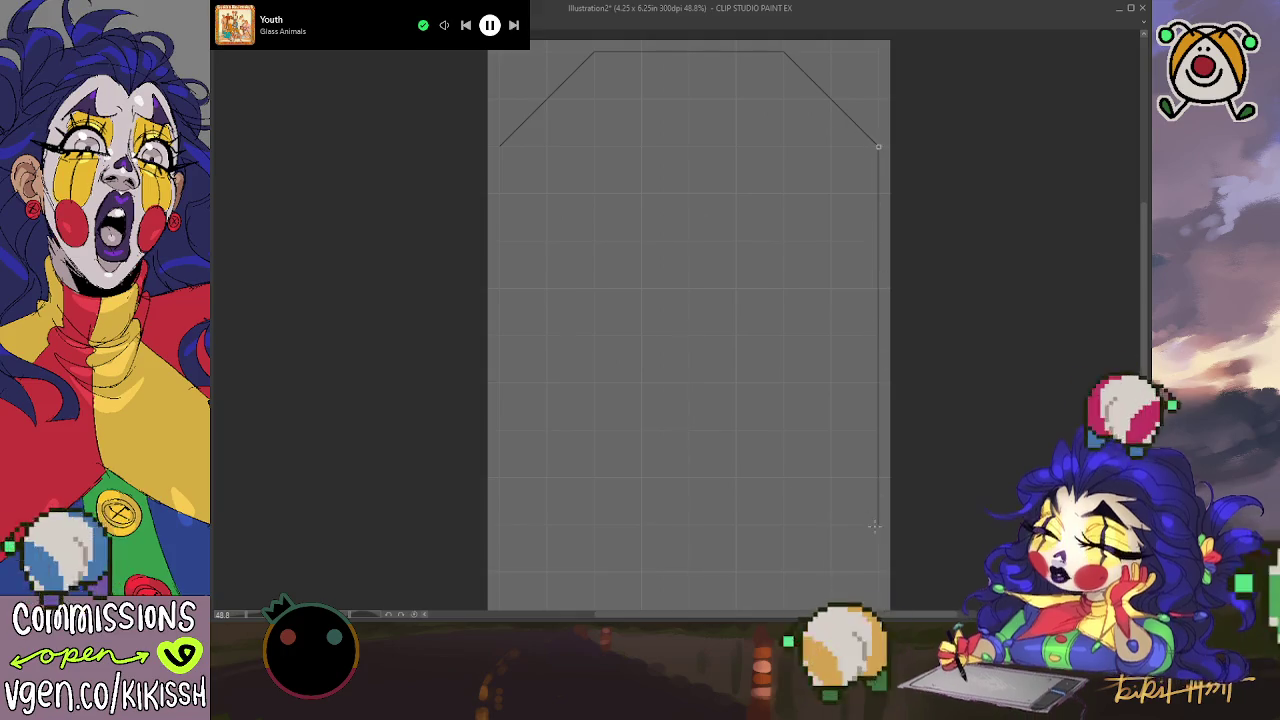
{"action": "scroll", "coordinate": [906, 517], "scroll_direction": "down", "scroll_amount": 2}
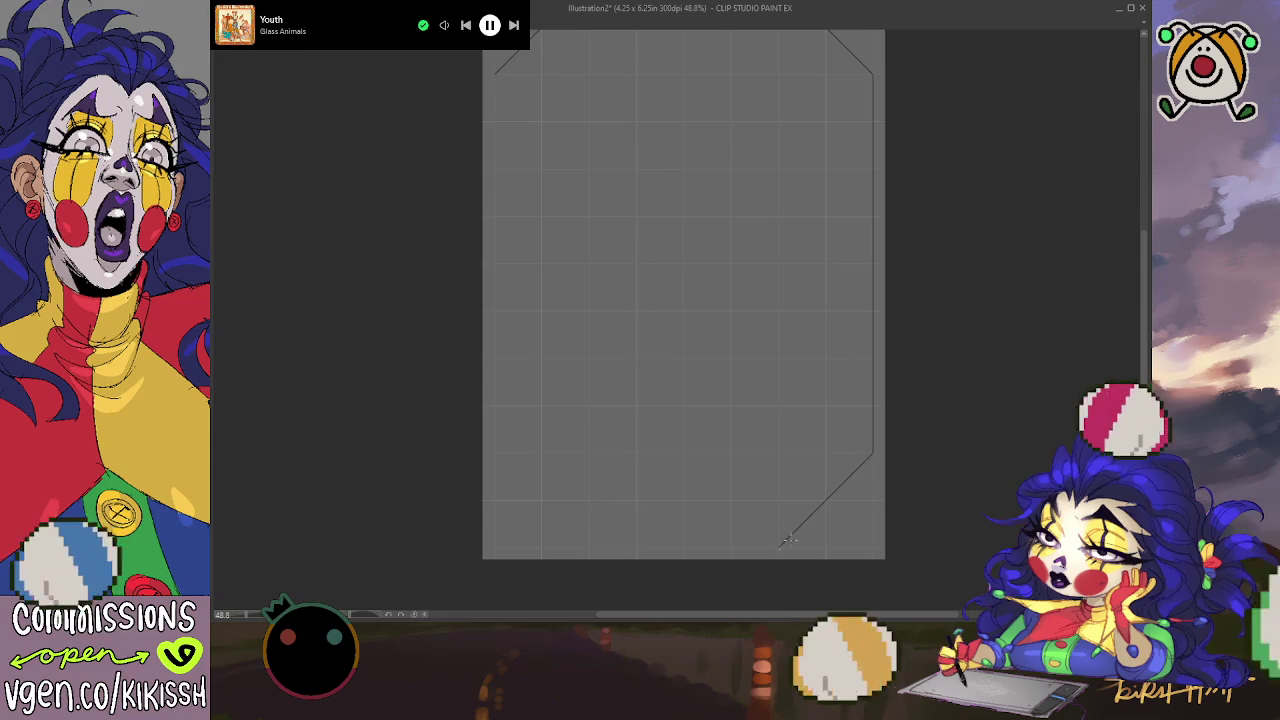
{"action": "mouse_move", "coordinate": [778, 547]}
{"action": "left_mouse_down"}
{"action": "mouse_move", "coordinate": [589, 547]}
{"action": "mouse_move", "coordinate": [542, 503]}
{"action": "mouse_move", "coordinate": [494, 500]}
{"action": "mouse_move", "coordinate": [482, 261]}
{"action": "left_mouse_up"}
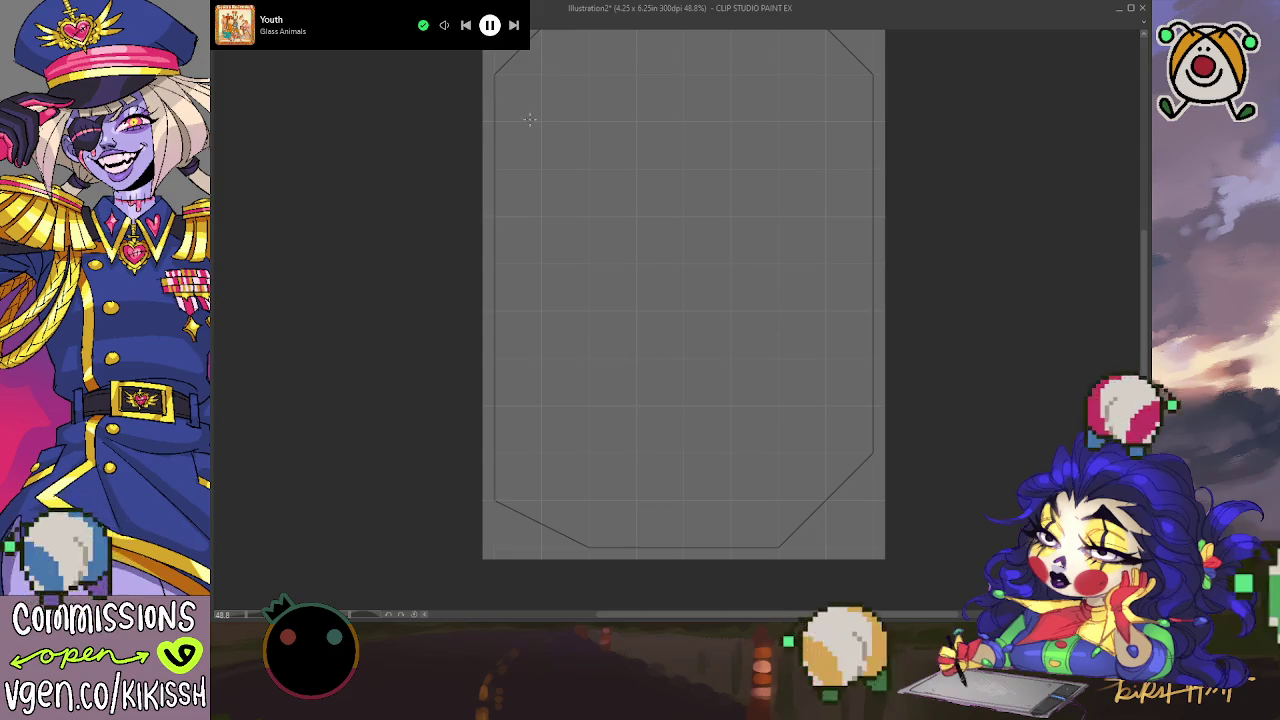
{"action": "left_click_drag", "start_coordinate": [530, 119], "coordinate": [546, 157]}
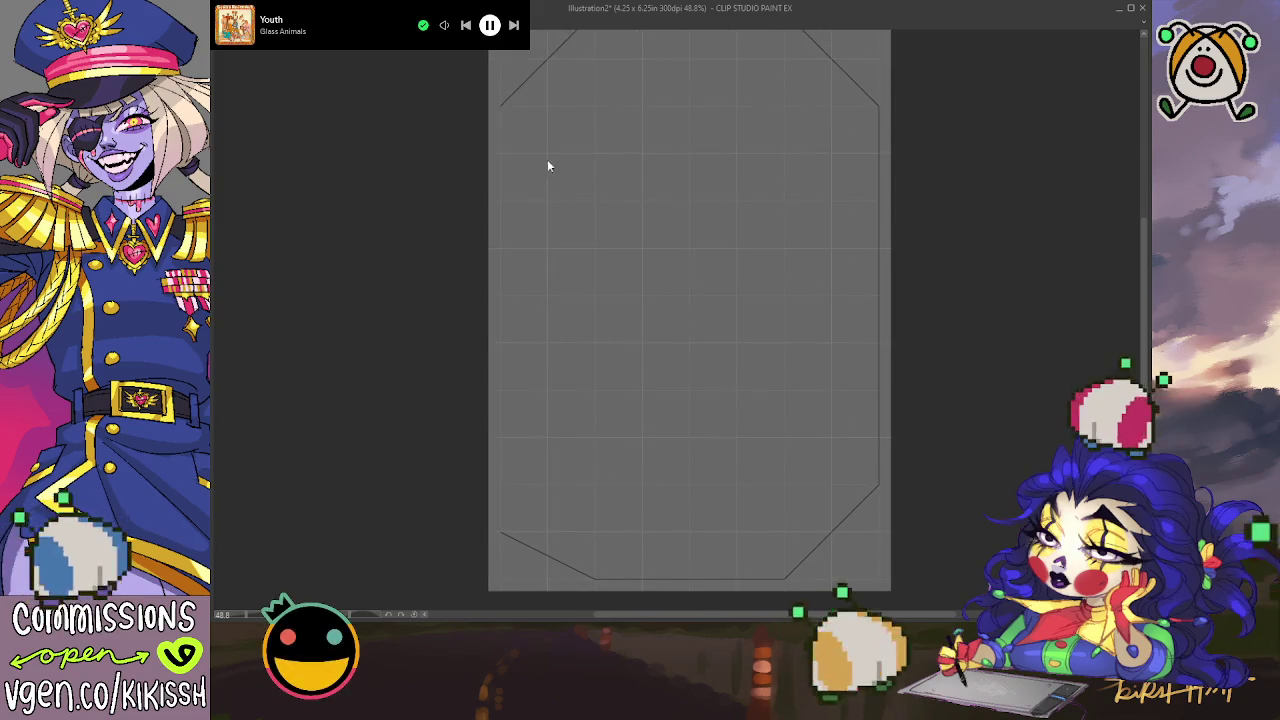
{"action": "left_click_drag", "start_coordinate": [594, 579], "coordinate": [506, 493]}
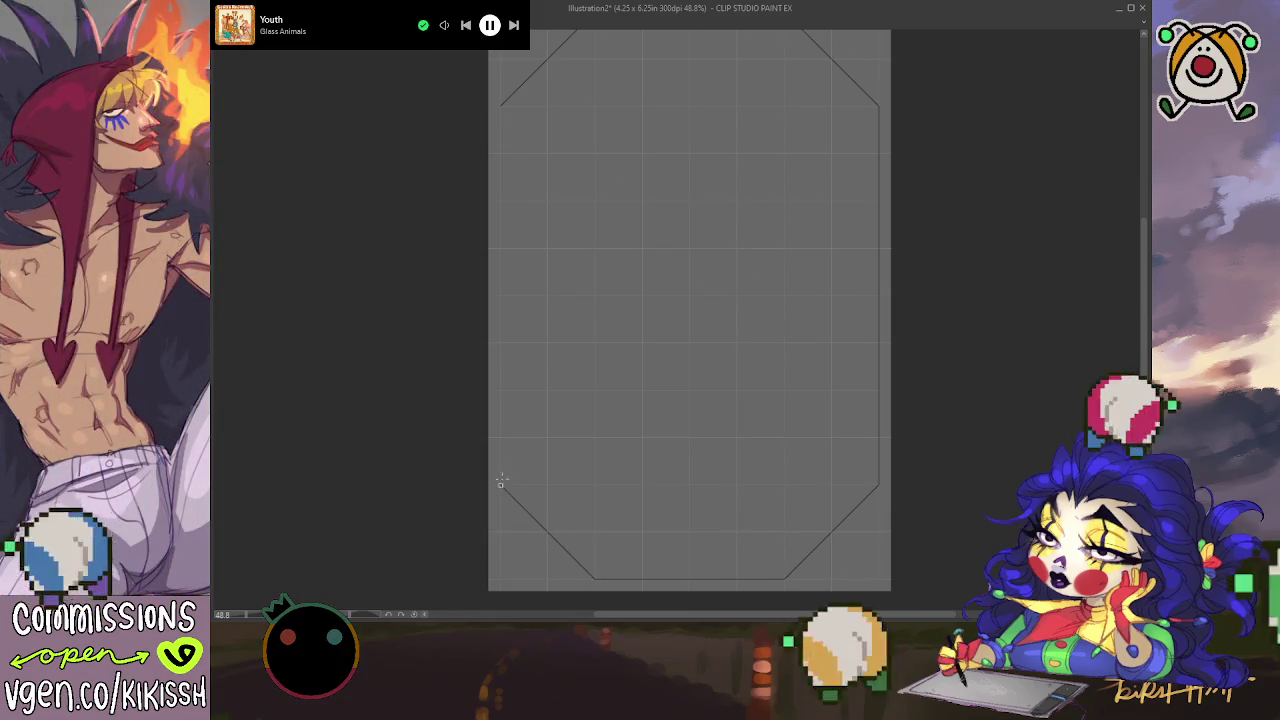
{"action": "left_click_drag", "start_coordinate": [500, 486], "coordinate": [502, 106]}
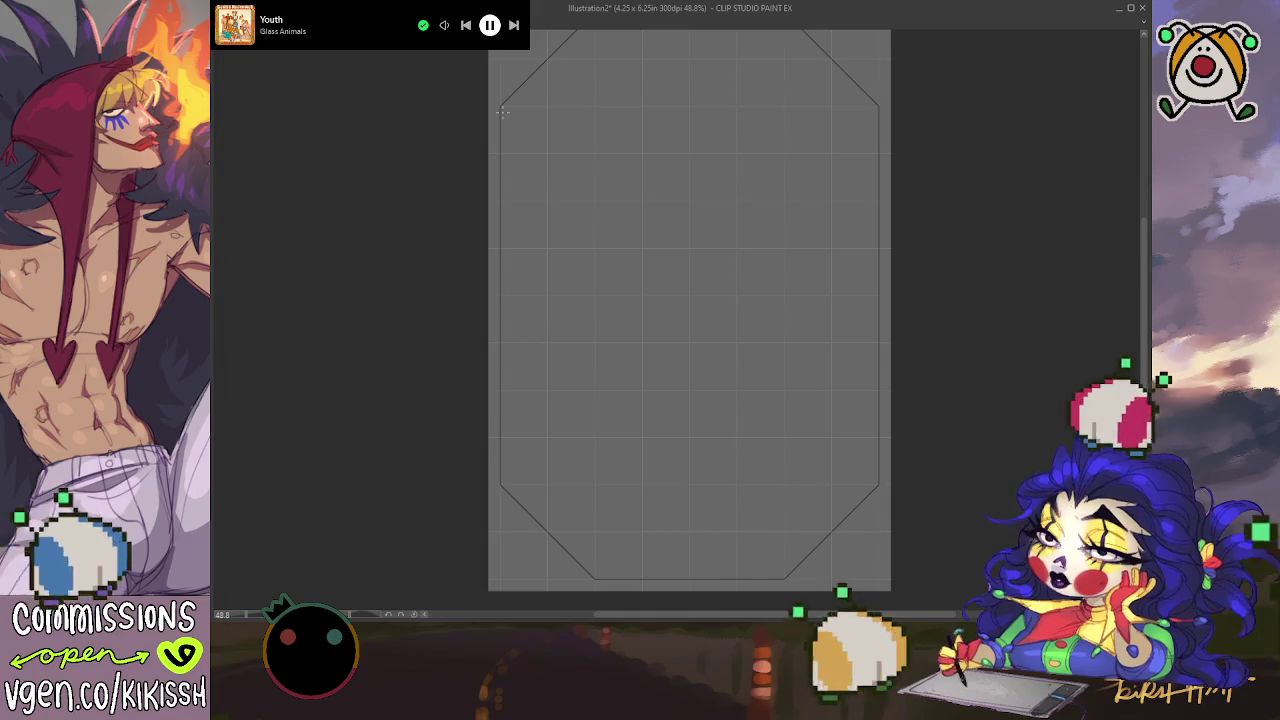
{"action": "left_click_drag", "start_coordinate": [728, 157], "coordinate": [731, 176]}
{"action": "scroll", "coordinate": [727, 176], "scroll_direction": "down", "scroll_amount": 1}
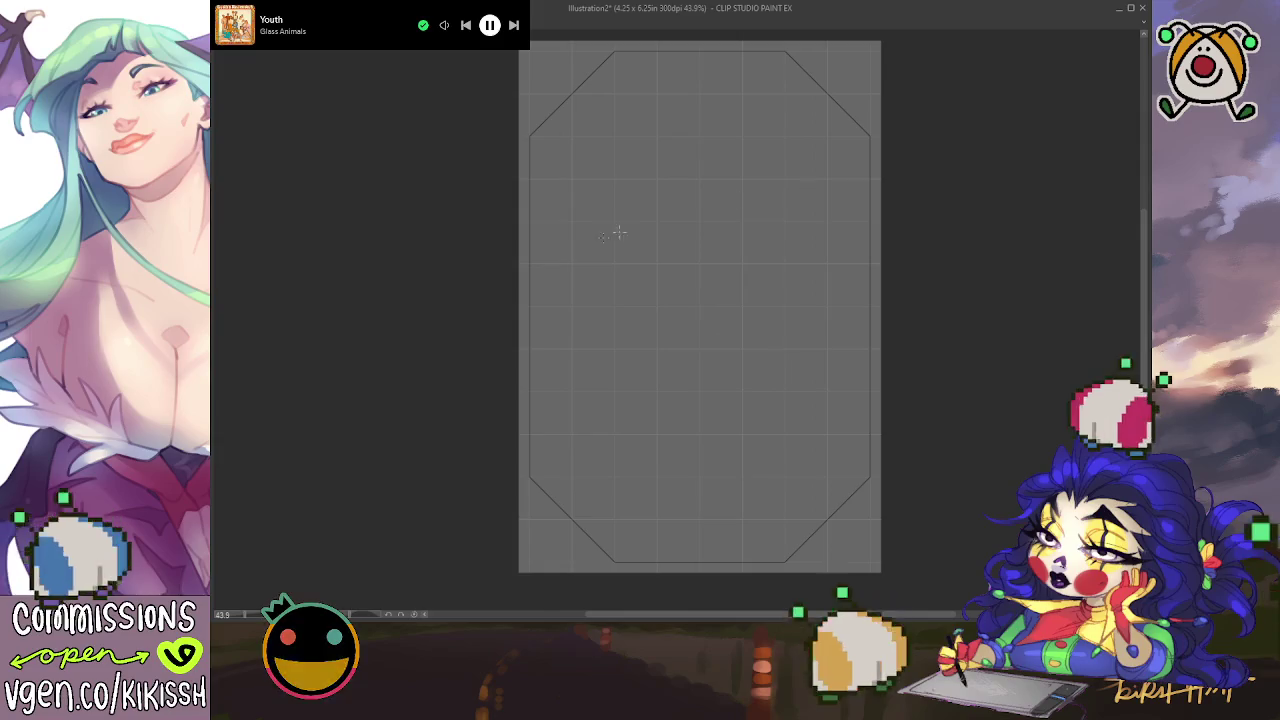
Step: Copy the octagon outline into the main illustration and centre it on the red card
{"action": "key", "text": "ctrl+z"}
{"action": "key", "text": "ctrl+y"}
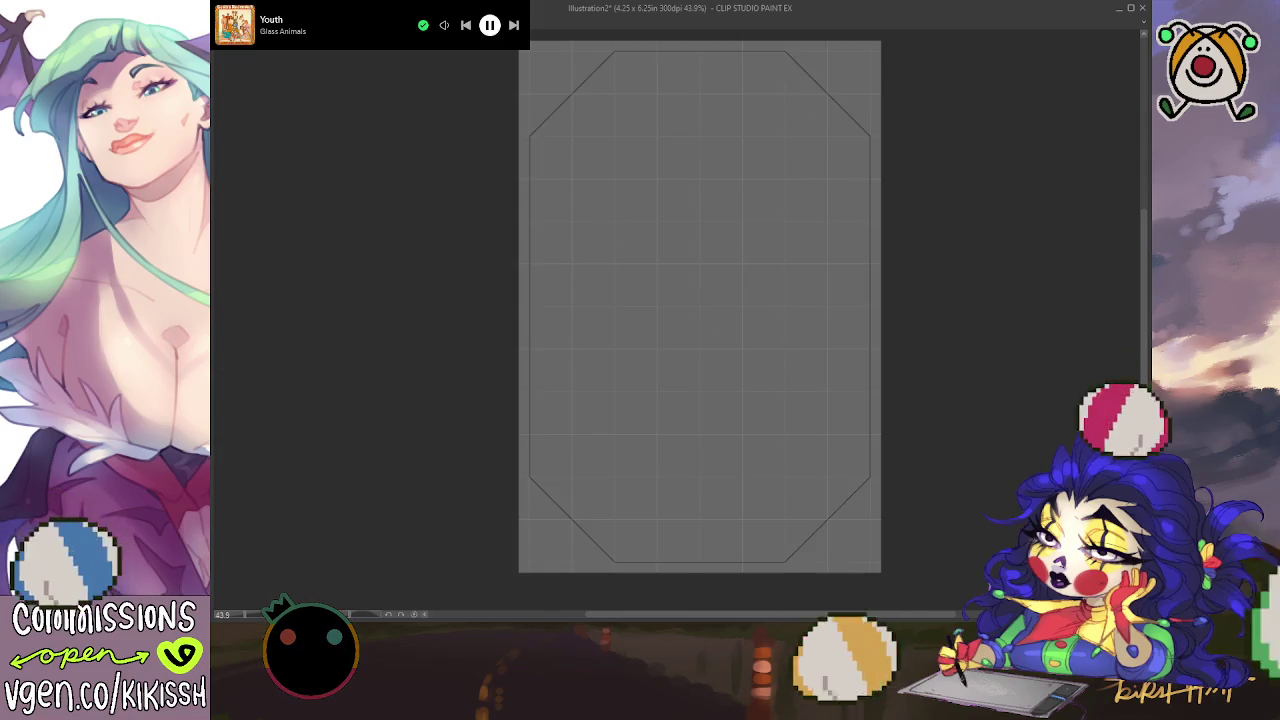
{"action": "key", "text": "ctrl+a"}
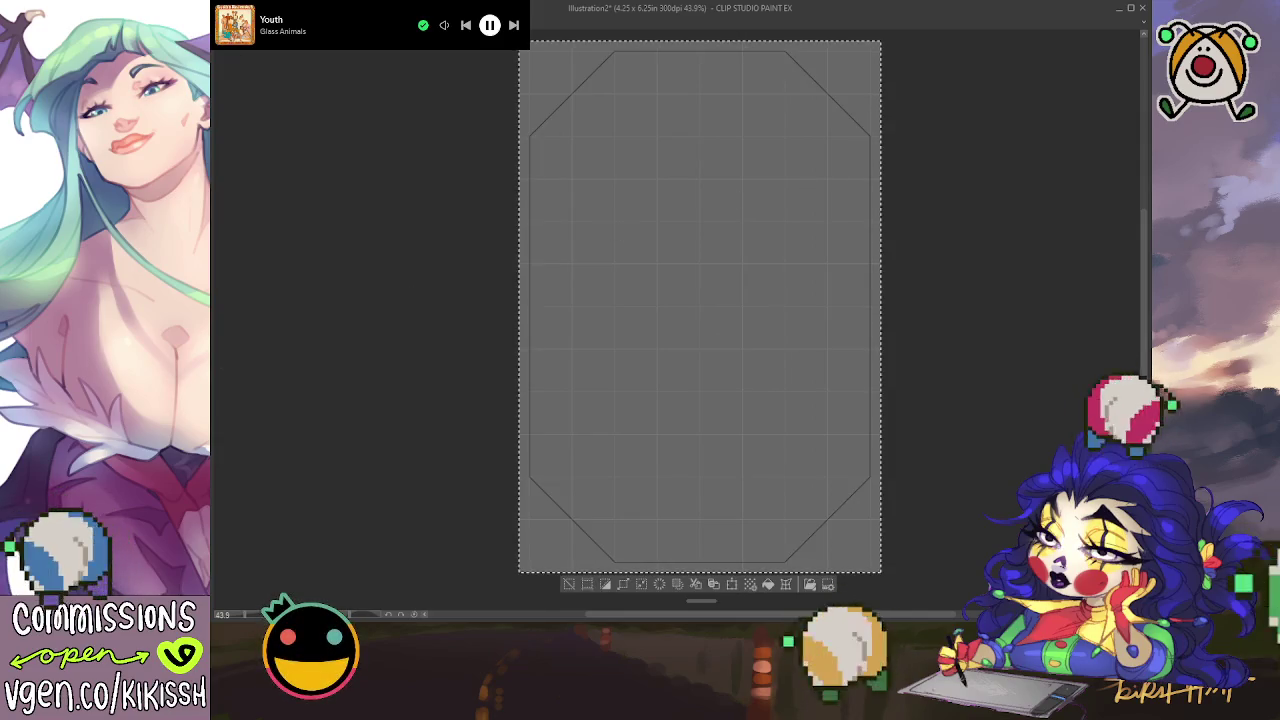
{"action": "key", "text": "ctrl+c"}
{"action": "key", "text": "ctrl+Tab"}
{"action": "key", "text": "ctrl+v"}
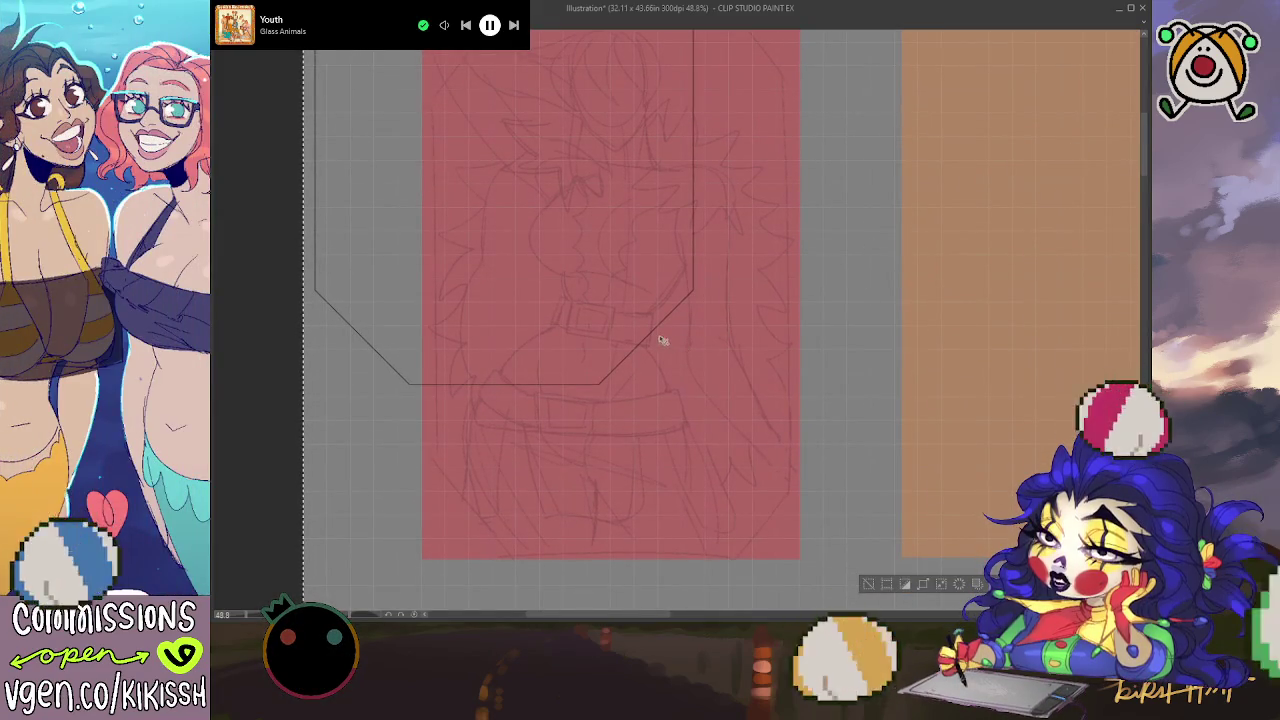
{"action": "mouse_move", "coordinate": [511, 291]}
{"action": "left_mouse_down"}
{"action": "mouse_move", "coordinate": [623, 449]}
{"action": "mouse_move", "coordinate": [640, 506]}
{"action": "left_mouse_up"}
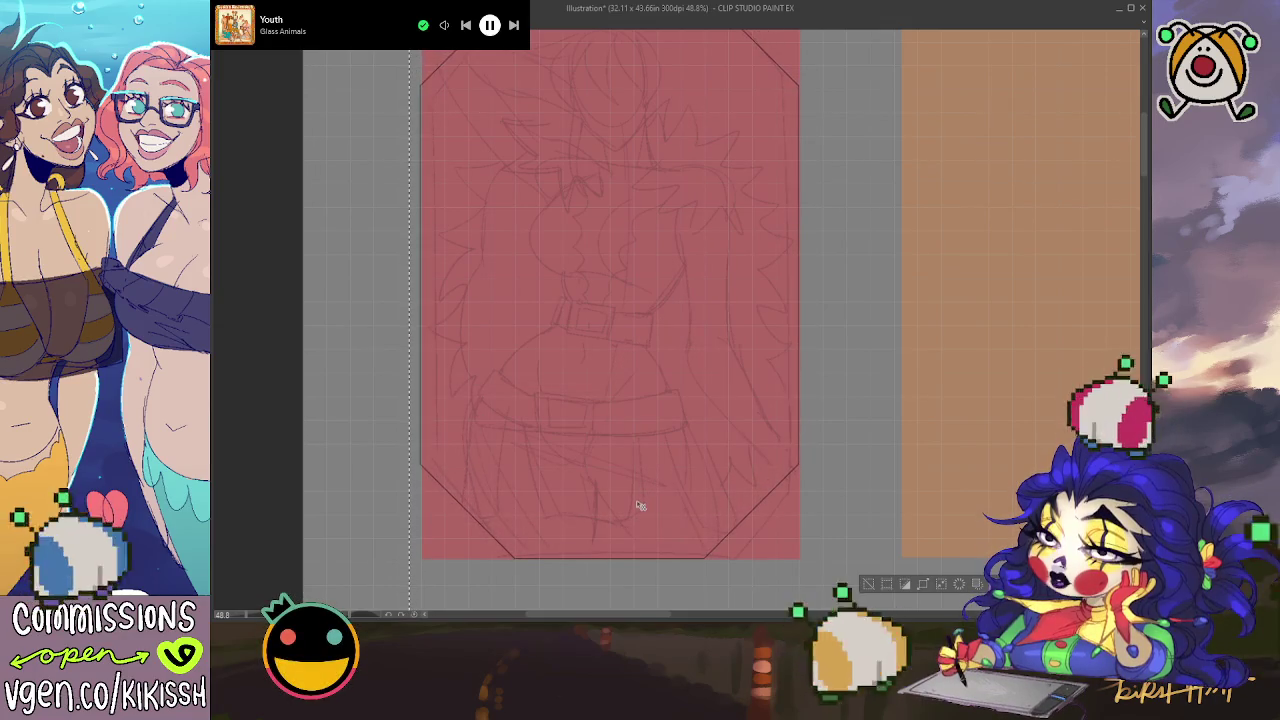
Step: Duplicate the octagon frame onto the orange card, review the row, then undo
{"action": "scroll", "coordinate": [640, 437], "scroll_direction": "up", "scroll_amount": 2}
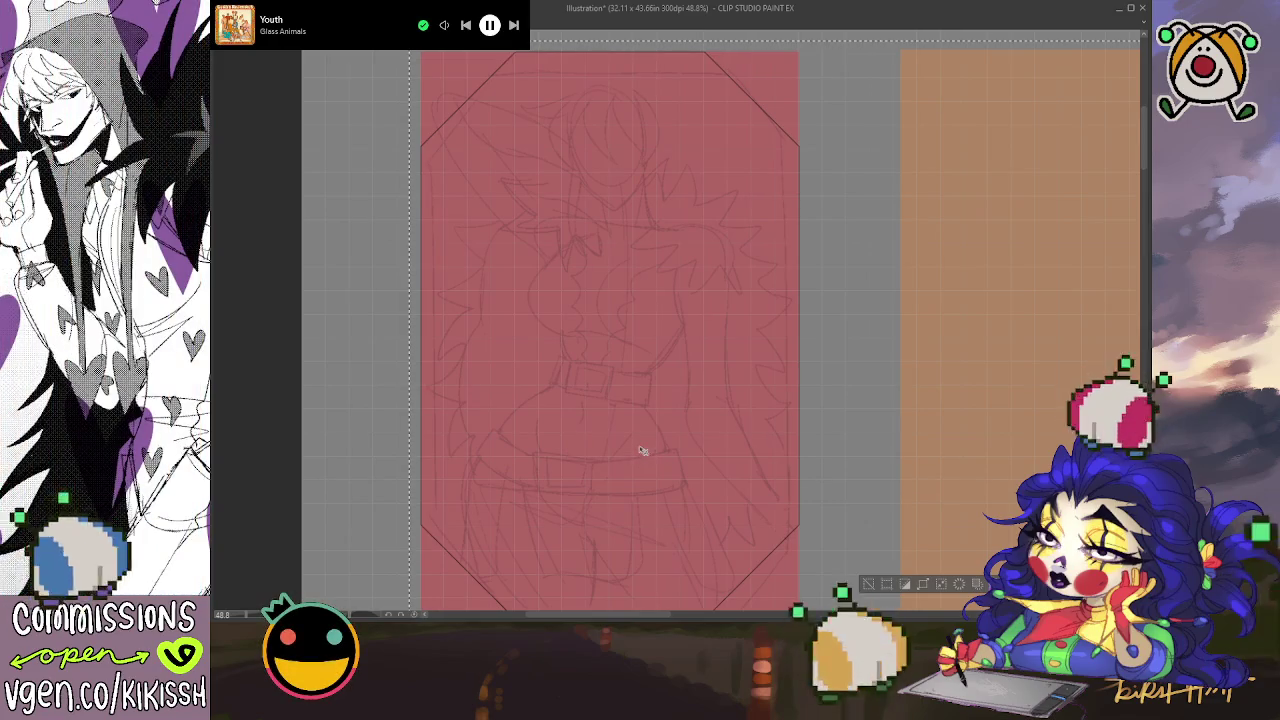
{"action": "scroll", "coordinate": [643, 445], "scroll_direction": "down", "scroll_amount": 1}
{"action": "scroll", "coordinate": [655, 405], "scroll_direction": "down", "scroll_amount": 1}
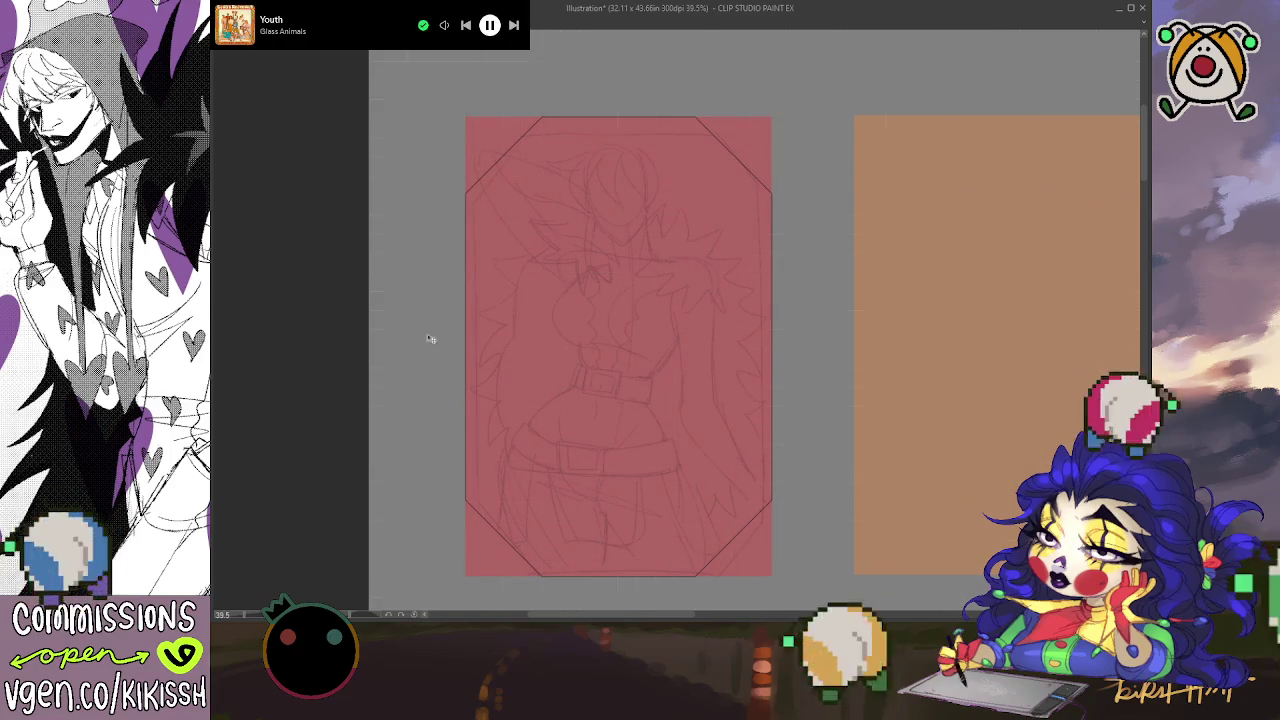
{"action": "left_click_drag", "start_coordinate": [586, 337], "coordinate": [948, 465]}
{"action": "scroll", "coordinate": [664, 336], "scroll_direction": "right", "scroll_amount": 2}
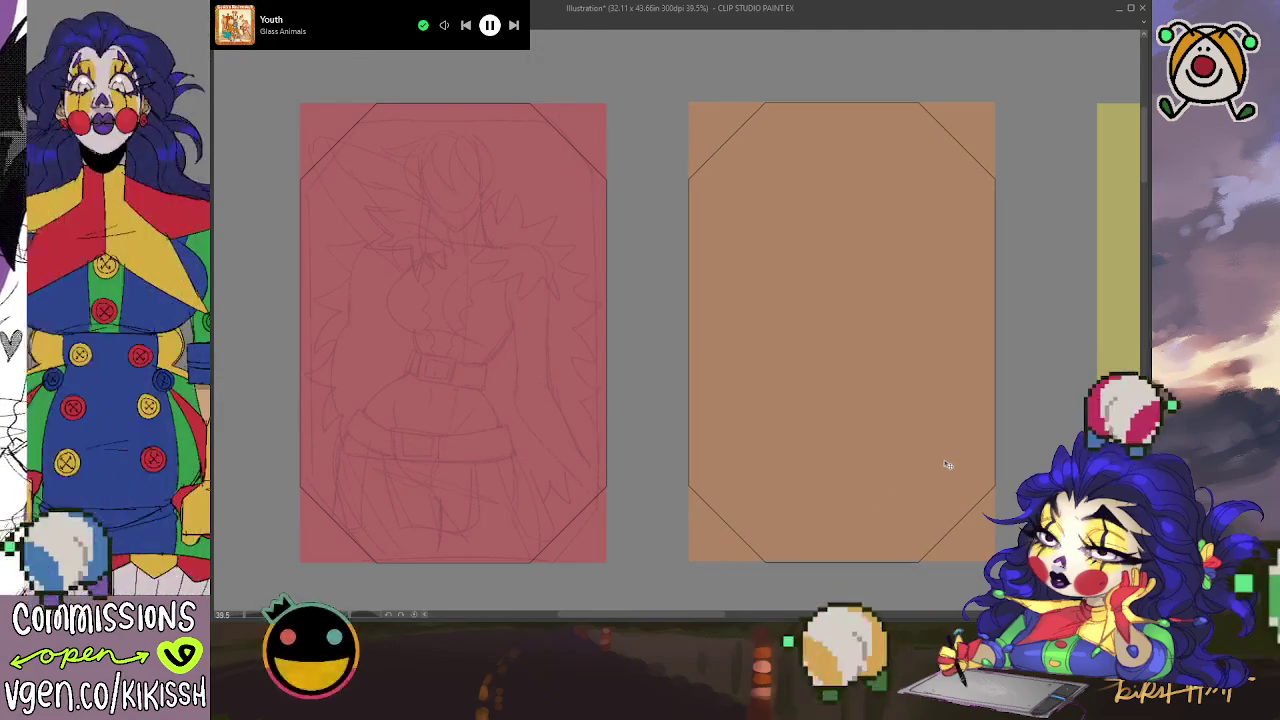
{"action": "left_click_drag", "start_coordinate": [943, 461], "coordinate": [840, 457]}
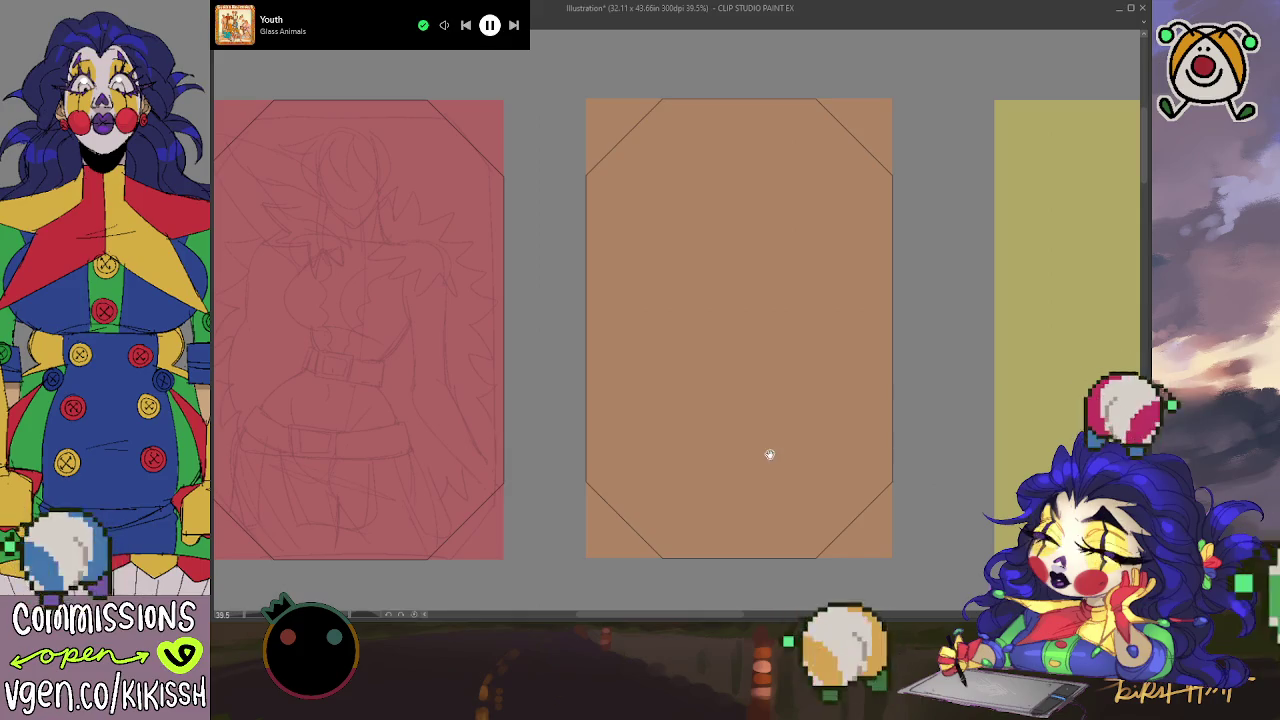
{"action": "mouse_move", "coordinate": [768, 451]}
{"action": "left_mouse_down"}
{"action": "mouse_move", "coordinate": [734, 448]}
{"action": "mouse_move", "coordinate": [843, 440]}
{"action": "left_mouse_up"}
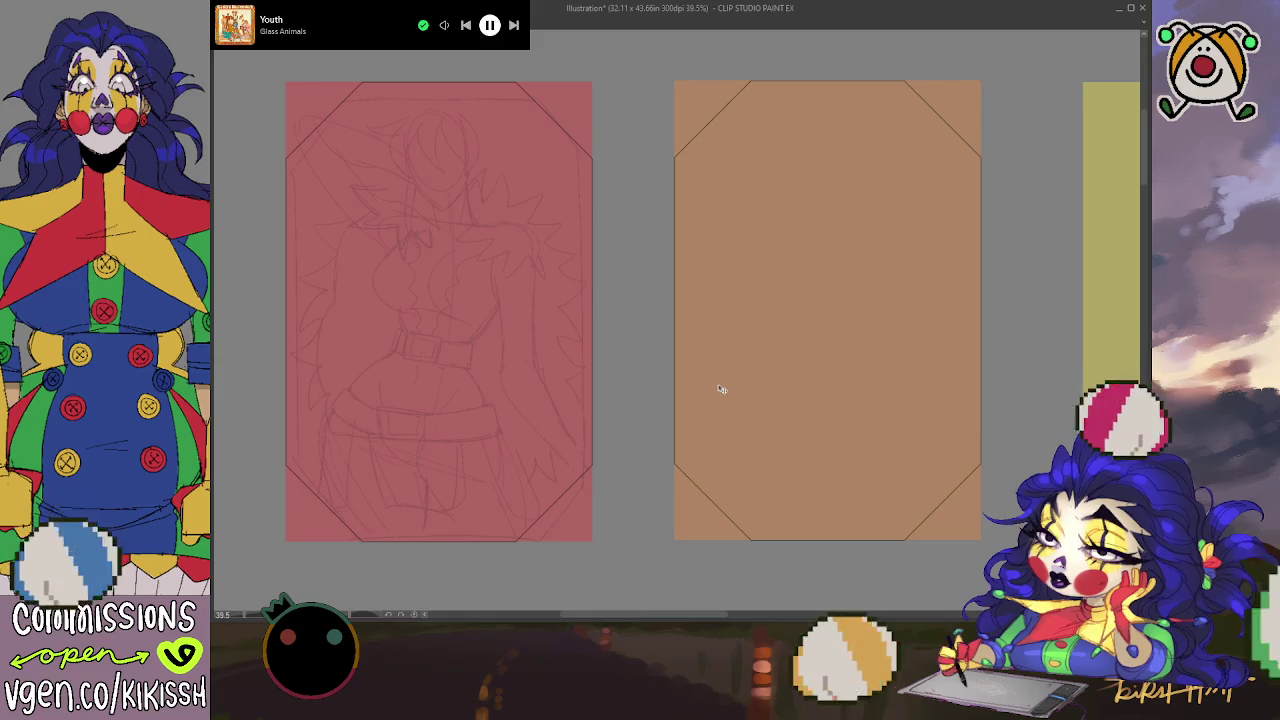
{"action": "key", "text": "ctrl+z"}
Step: Undo the frame placements and move the orange card block toward the page's top left
{"action": "key", "text": "ctrl+z"}
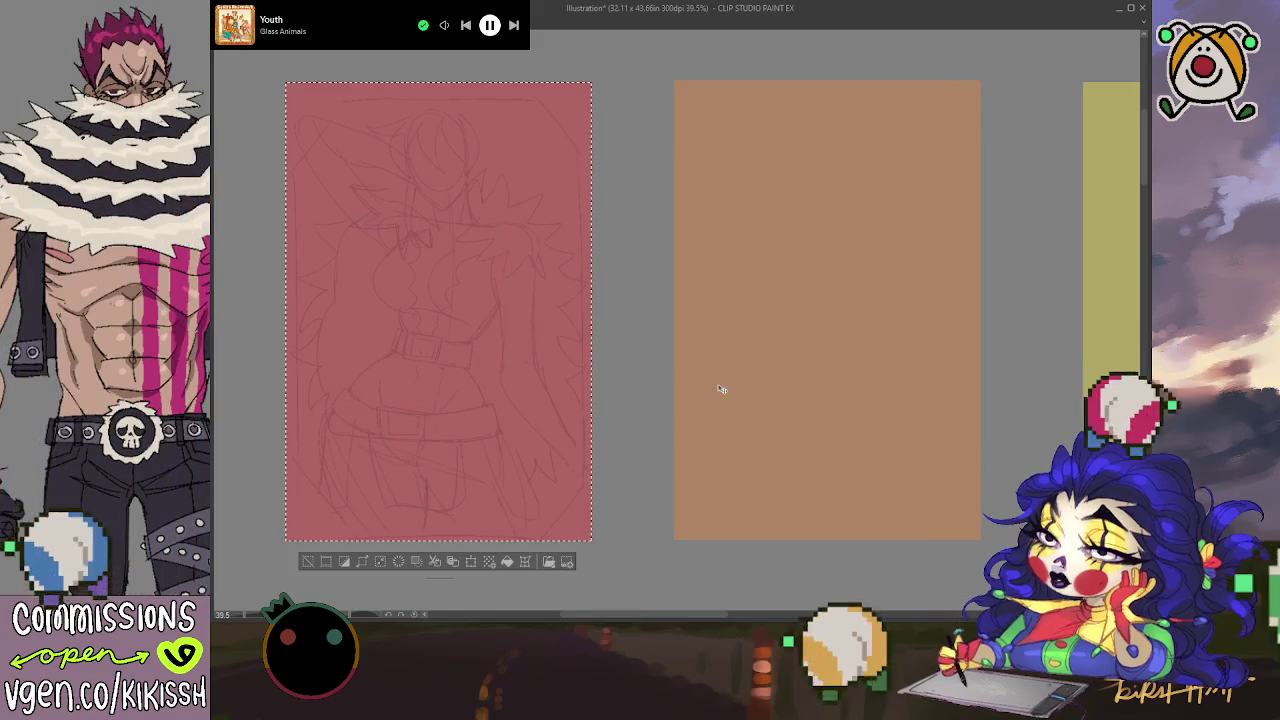
{"action": "key", "text": "ctrl+z"}
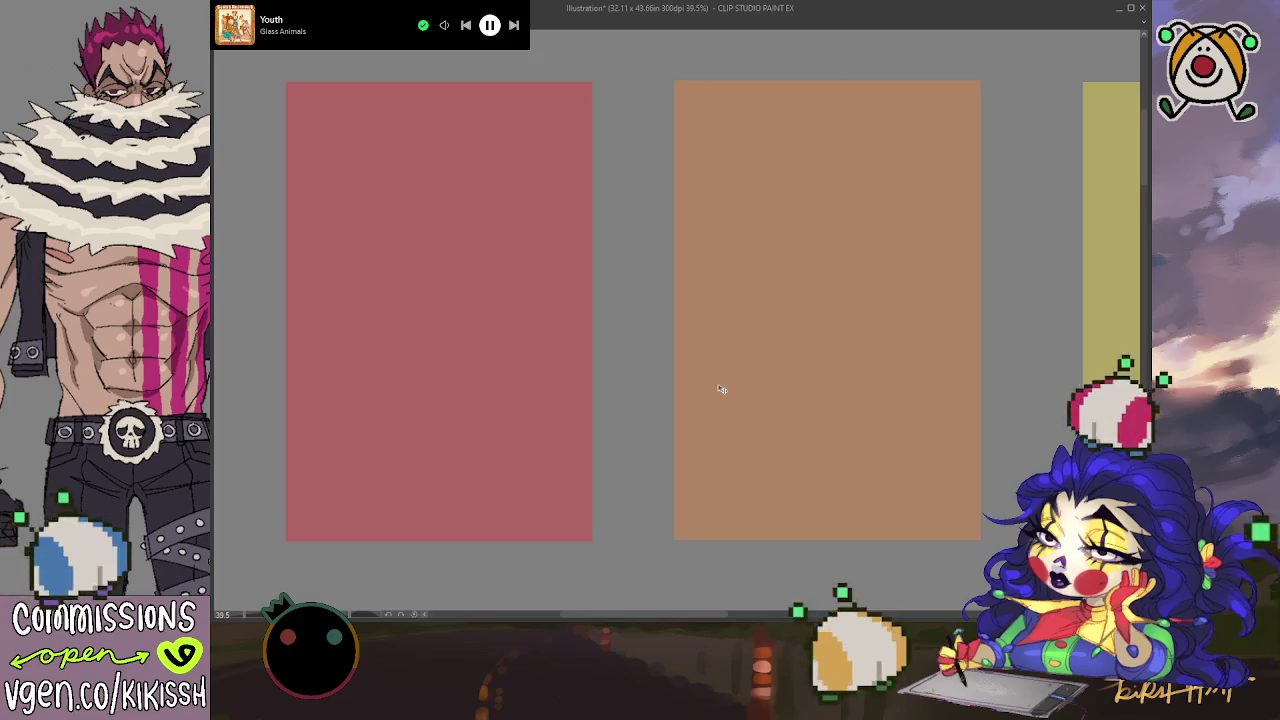
{"action": "key", "text": "ctrl+z"}
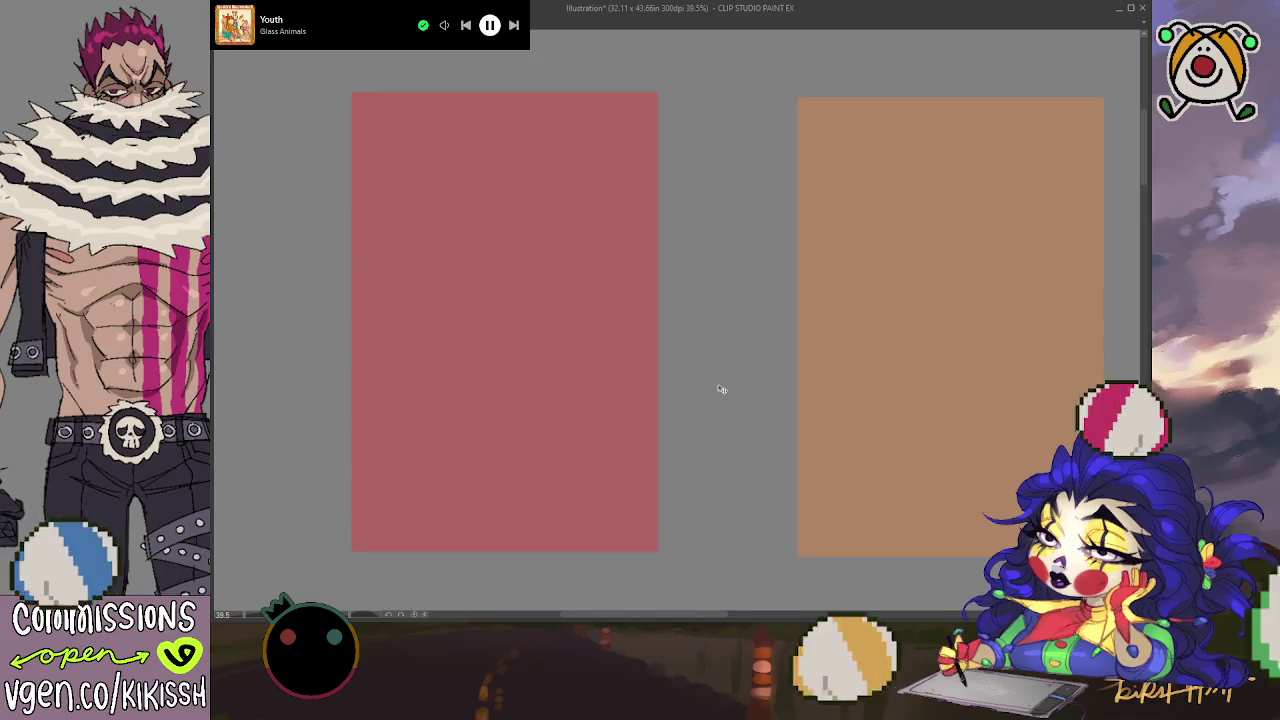
{"action": "key", "text": "ctrl+z"}
{"action": "key", "text": "ctrl+z"}
{"action": "scroll", "coordinate": [721, 389], "scroll_direction": "down", "scroll_amount": 5}
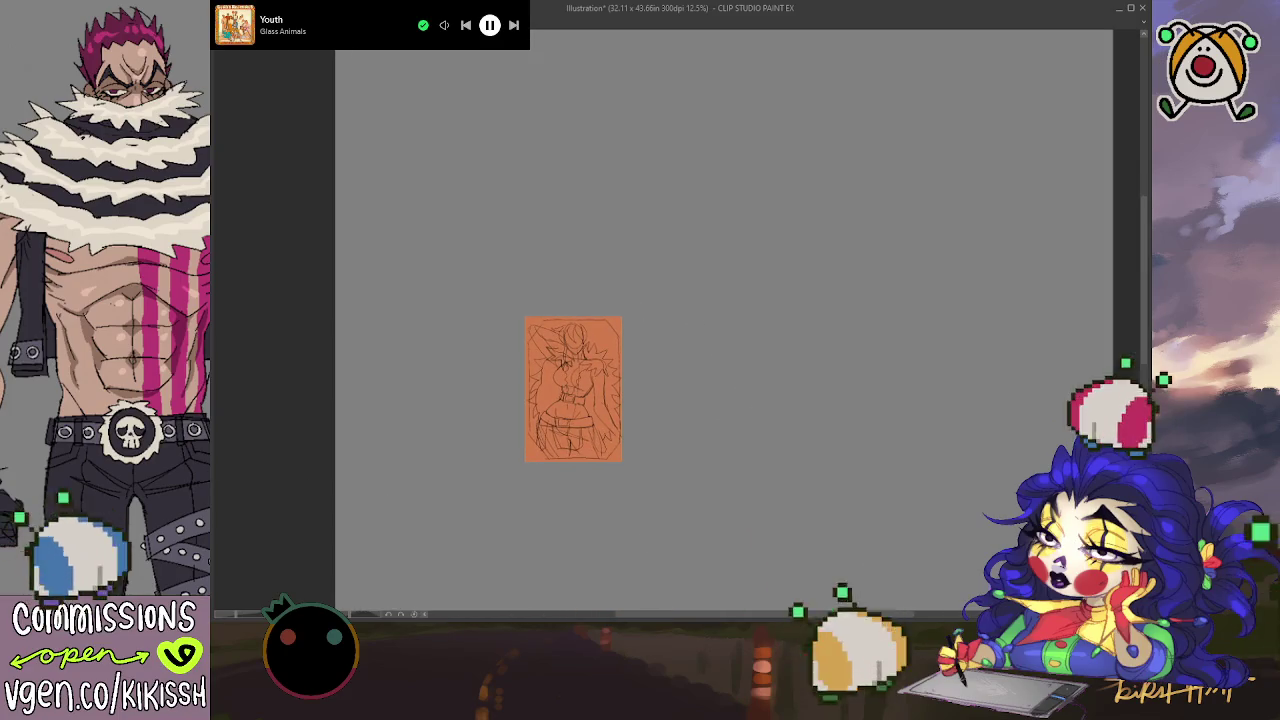
{"action": "left_click_drag", "start_coordinate": [436, 451], "coordinate": [472, 153]}
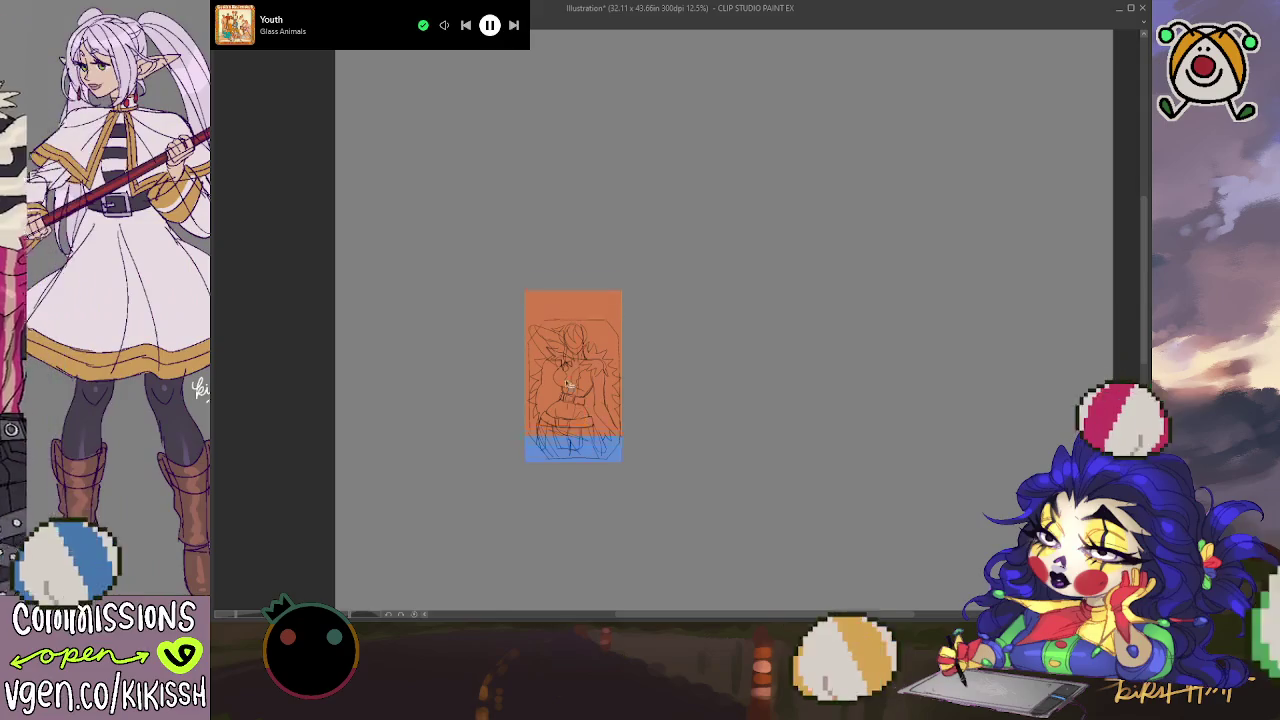
{"action": "left_click_drag", "start_coordinate": [526, 191], "coordinate": [617, 334]}
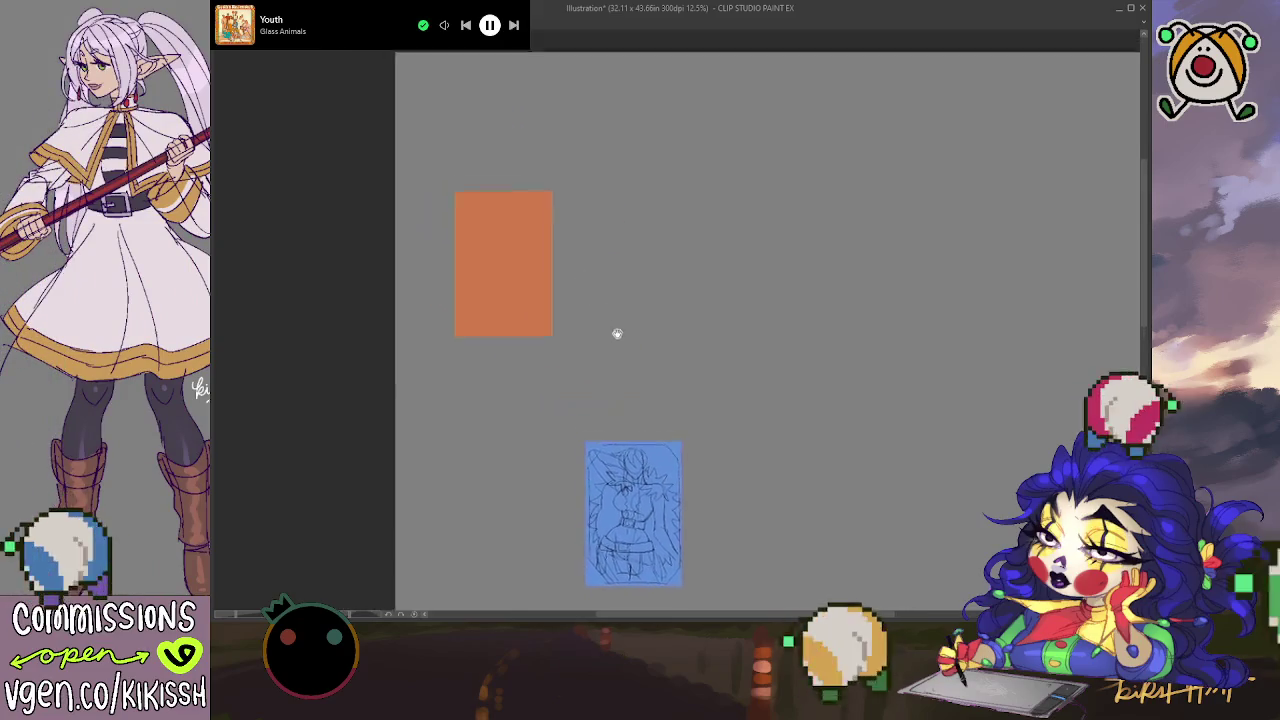
{"action": "left_click_drag", "start_coordinate": [491, 337], "coordinate": [457, 233]}
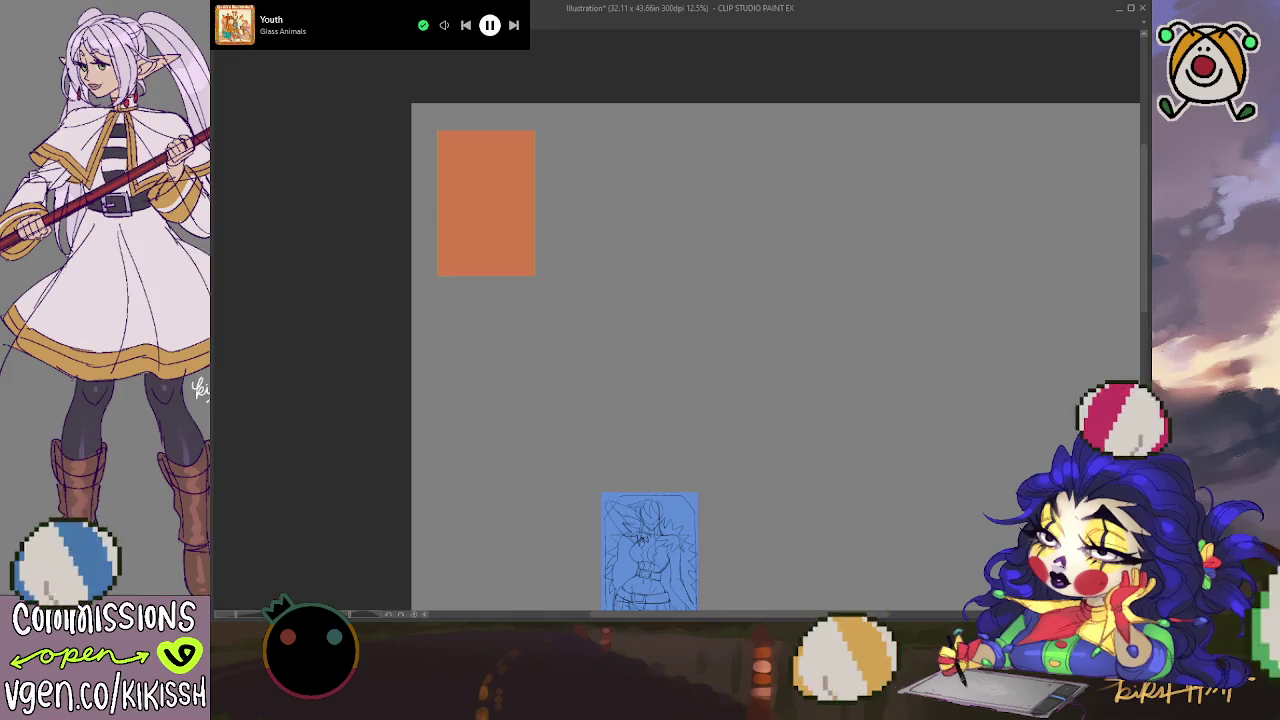
Step: Add yellow and further card copies along the top row, ending with a teal sixth card
{"action": "left_click_drag", "start_coordinate": [498, 240], "coordinate": [617, 244]}
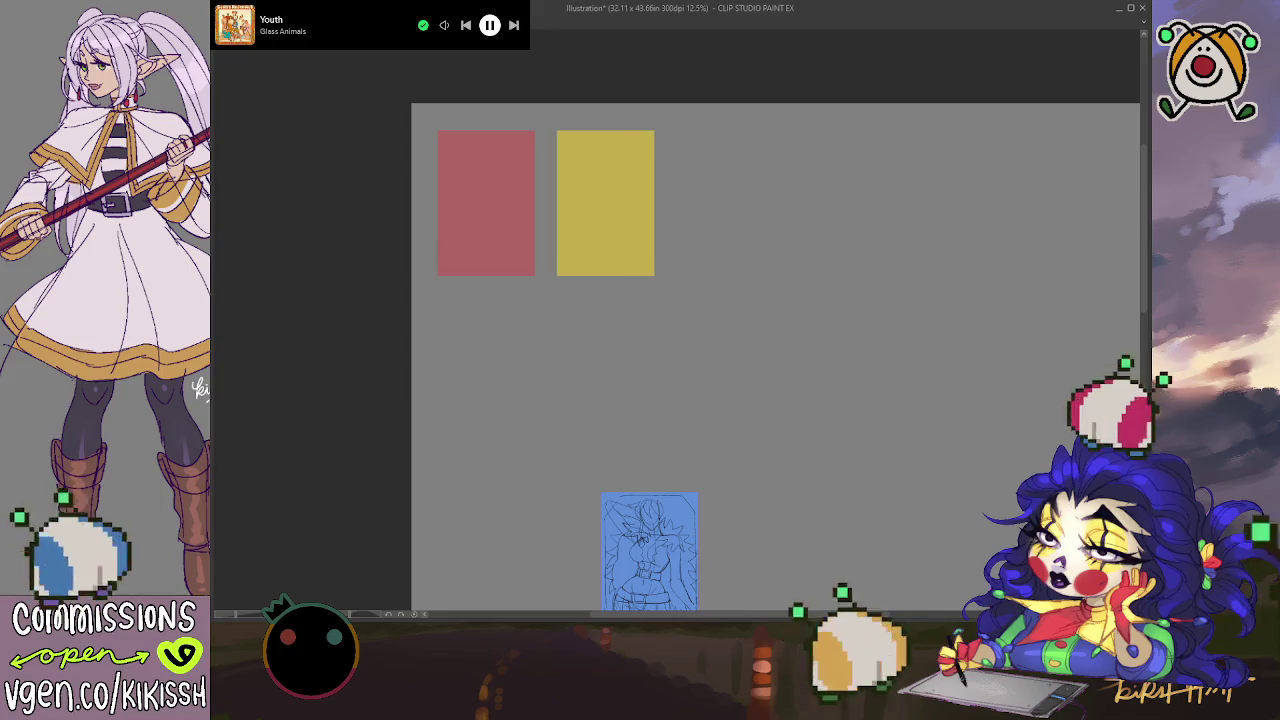
{"action": "left_click_drag", "start_coordinate": [604, 238], "coordinate": [833, 241]}
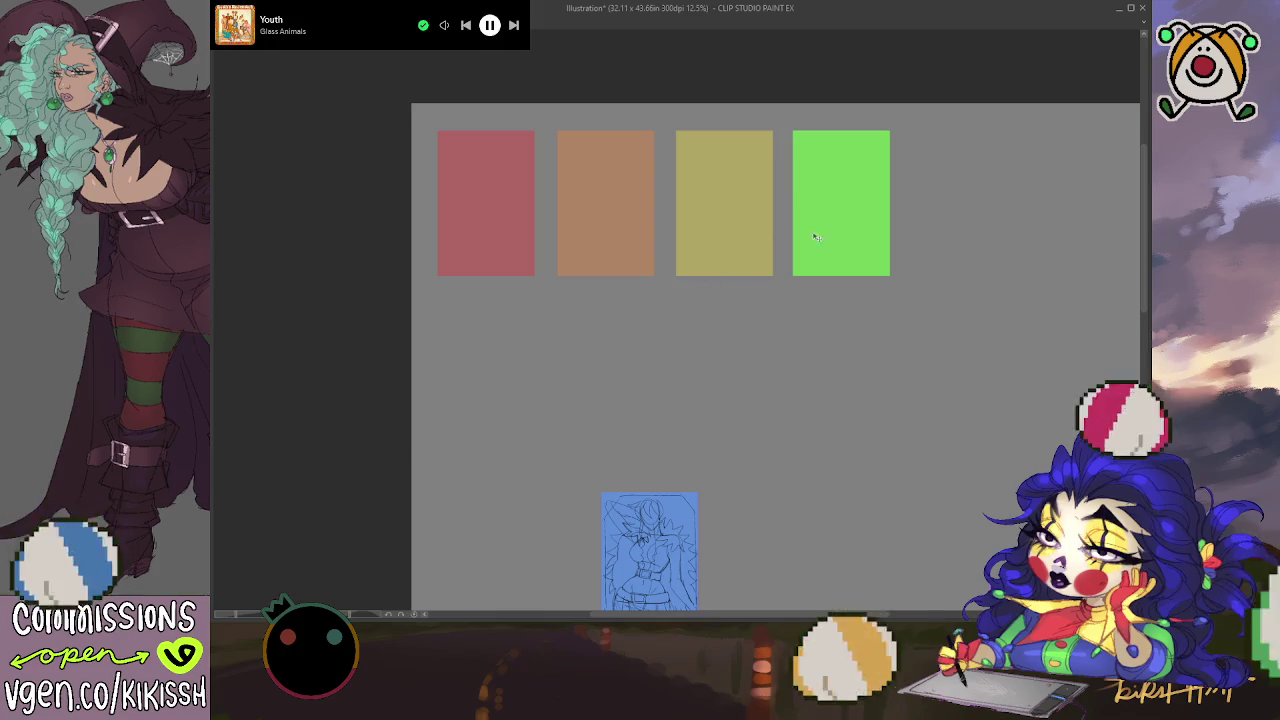
{"action": "left_click_drag", "start_coordinate": [815, 237], "coordinate": [929, 238]}
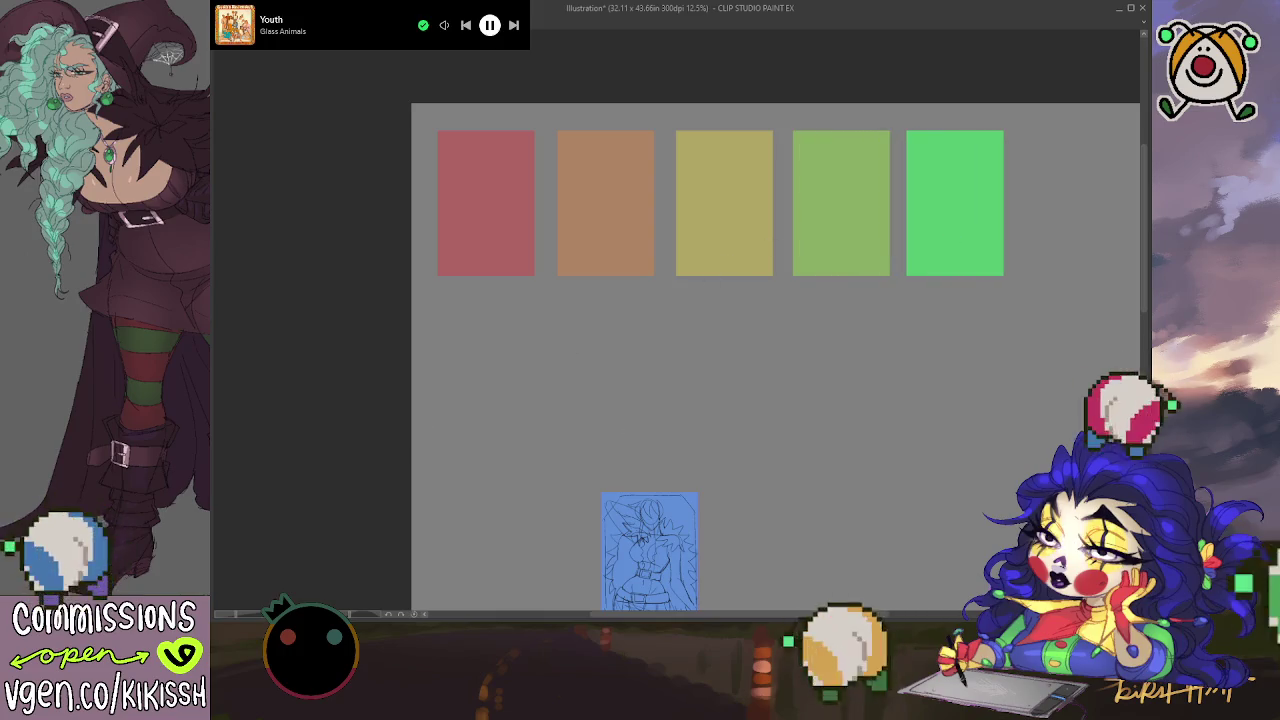
{"action": "left_click_drag", "start_coordinate": [702, 409], "coordinate": [591, 434]}
{"action": "left_click_drag", "start_coordinate": [846, 286], "coordinate": [977, 286]}
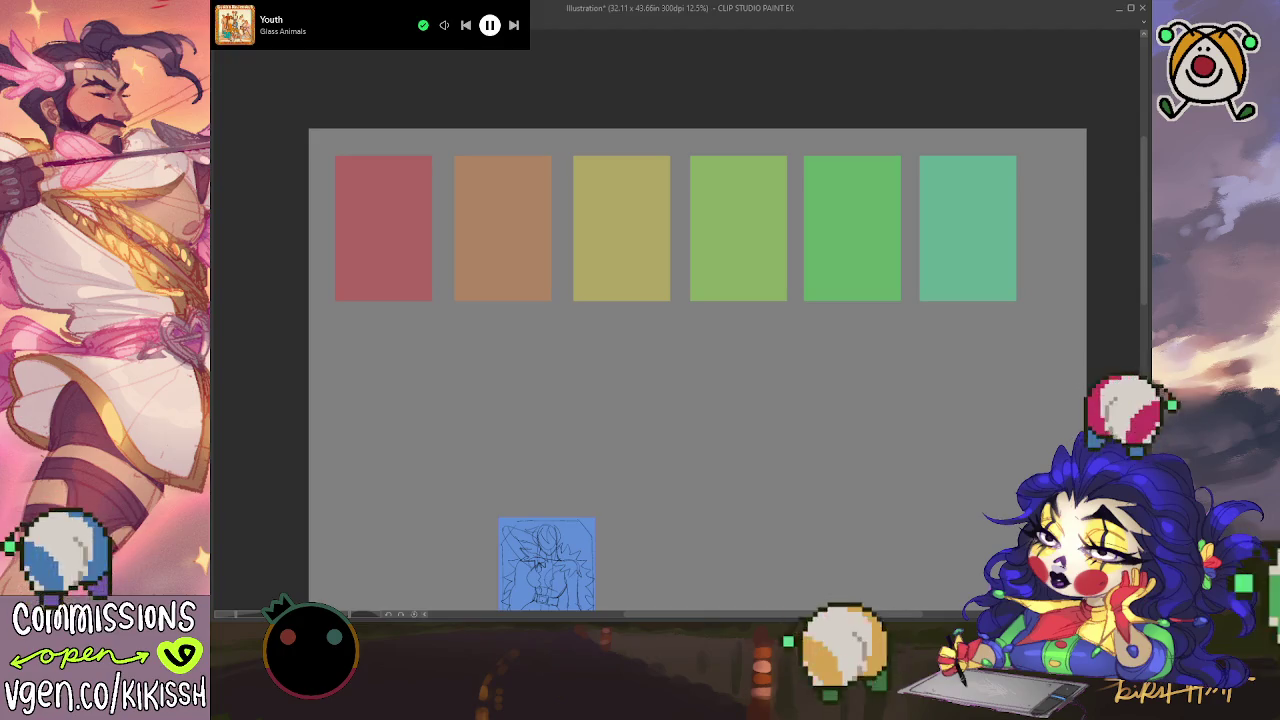
Step: Move the blue card onto the first red card and pull a blue copy down to start row two
{"action": "left_click_drag", "start_coordinate": [536, 560], "coordinate": [370, 372]}
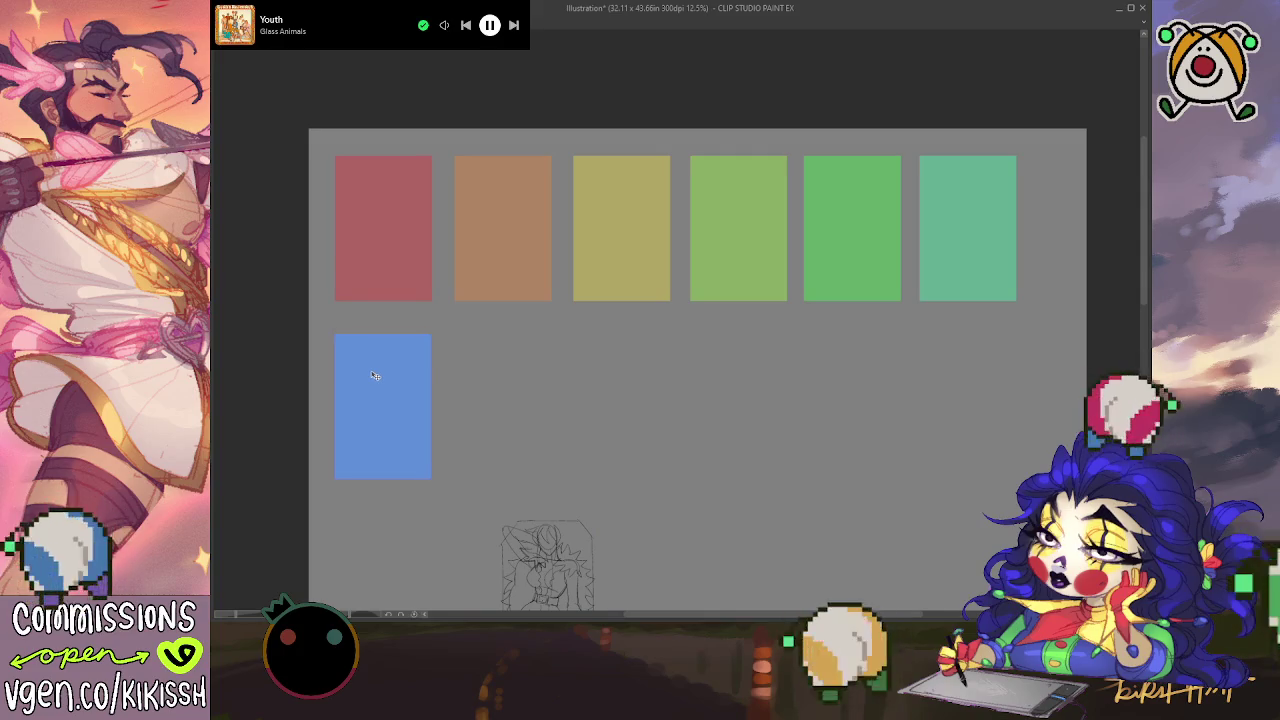
{"action": "mouse_move", "coordinate": [390, 378]}
{"action": "left_mouse_down"}
{"action": "mouse_move", "coordinate": [480, 380]}
{"action": "mouse_move", "coordinate": [403, 381]}
{"action": "left_mouse_up"}
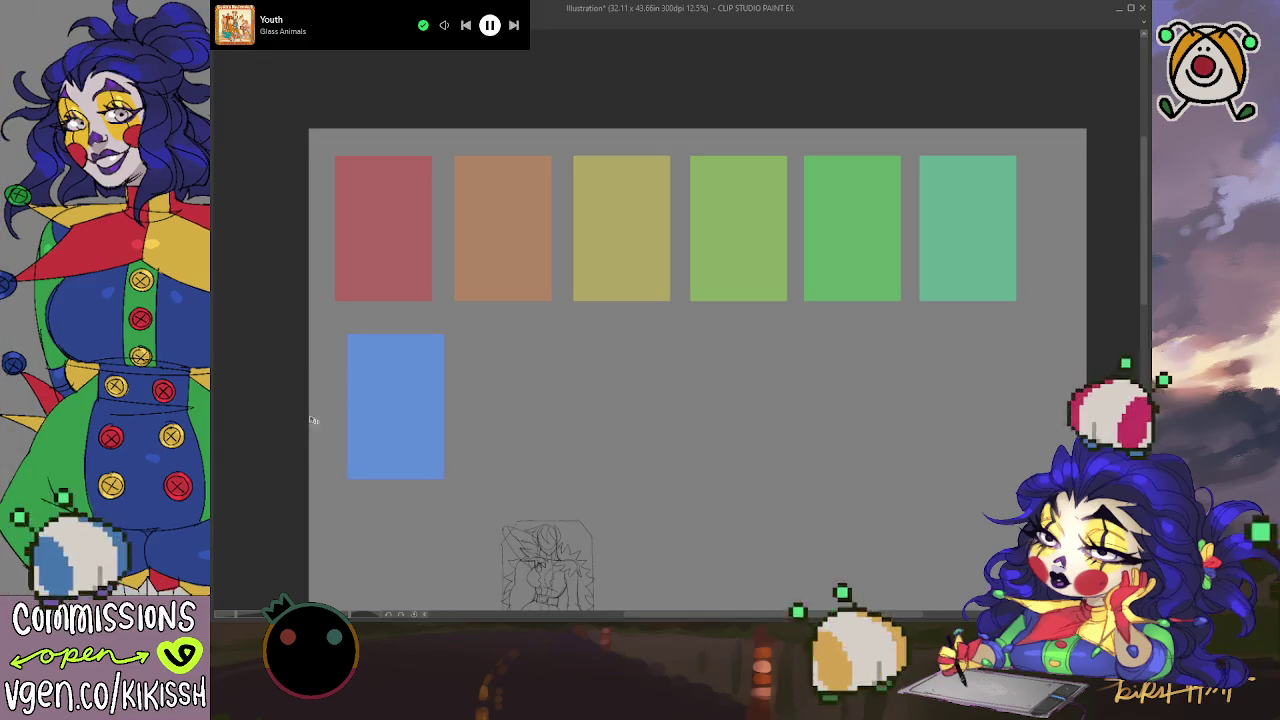
{"action": "key", "text": "ctrl+z"}
{"action": "mouse_move", "coordinate": [542, 549]}
{"action": "left_mouse_down"}
{"action": "mouse_move", "coordinate": [369, 371]}
{"action": "mouse_move", "coordinate": [376, 190]}
{"action": "left_mouse_up"}
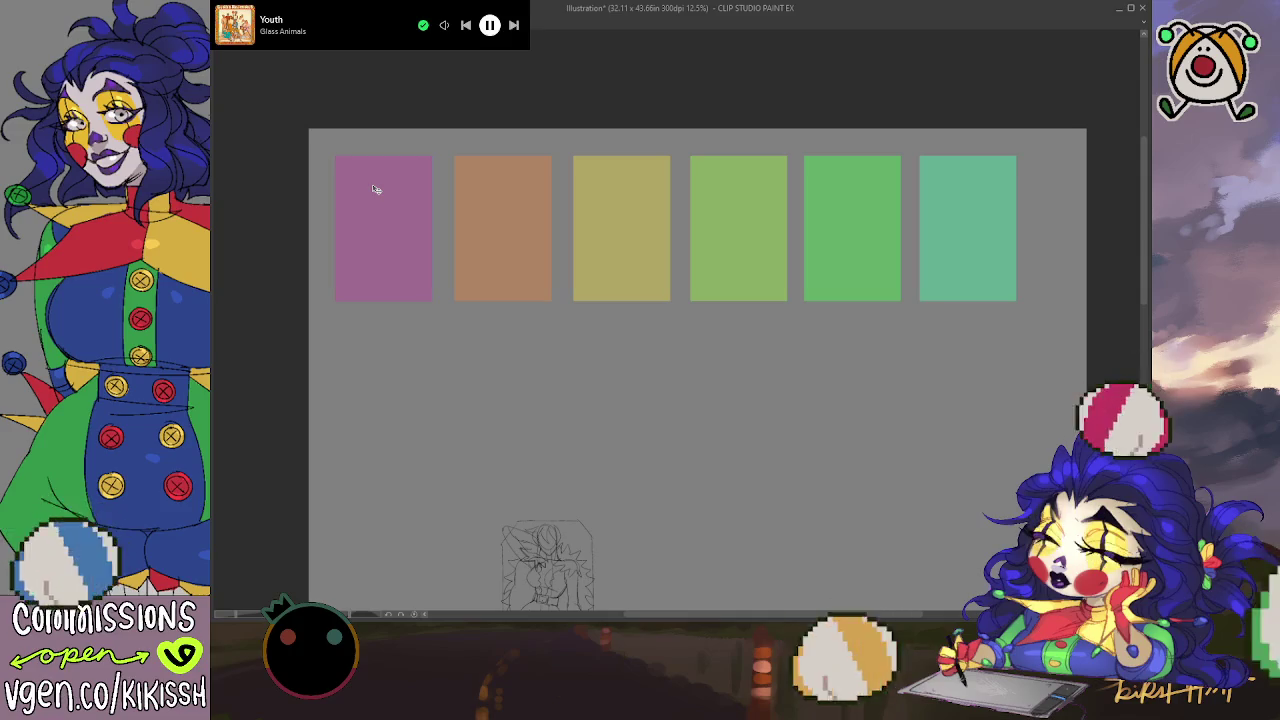
{"action": "scroll", "coordinate": [380, 197], "scroll_direction": "up", "scroll_amount": 2}
{"action": "scroll", "coordinate": [380, 197], "scroll_direction": "up", "scroll_amount": 2}
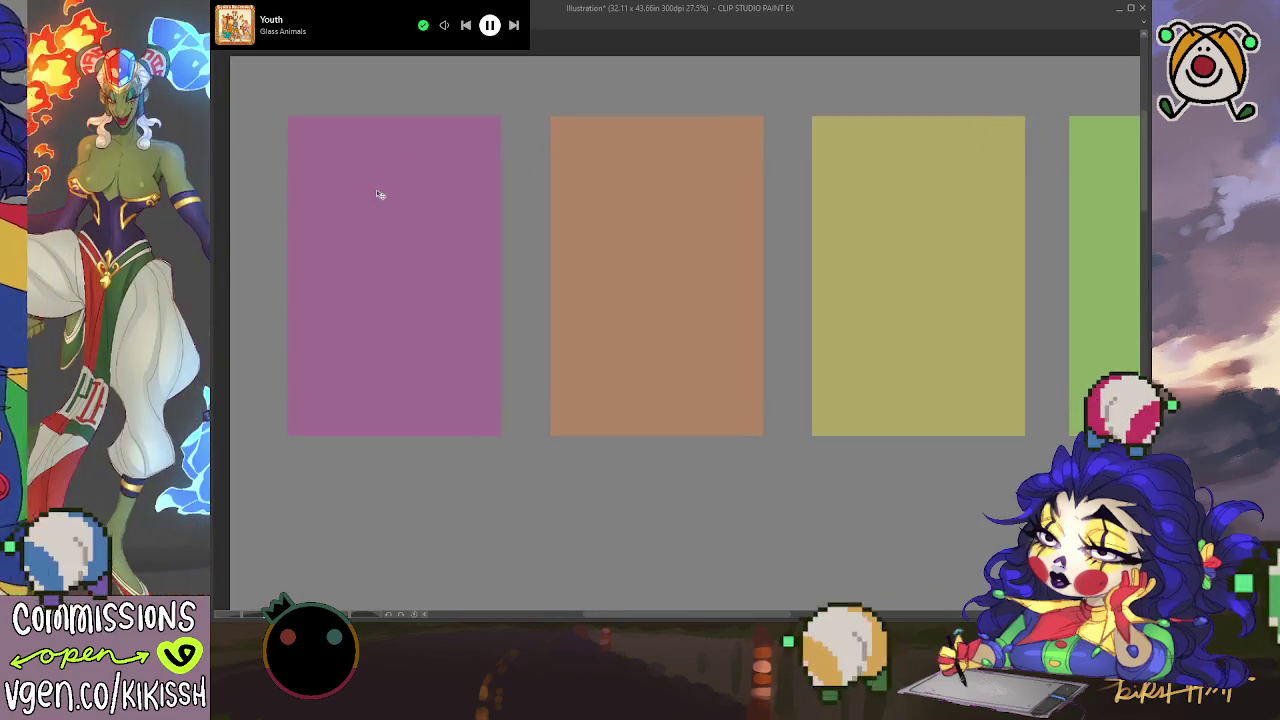
{"action": "scroll", "coordinate": [412, 249], "scroll_direction": "down", "scroll_amount": 4}
{"action": "left_click_drag", "start_coordinate": [419, 275], "coordinate": [417, 449]}
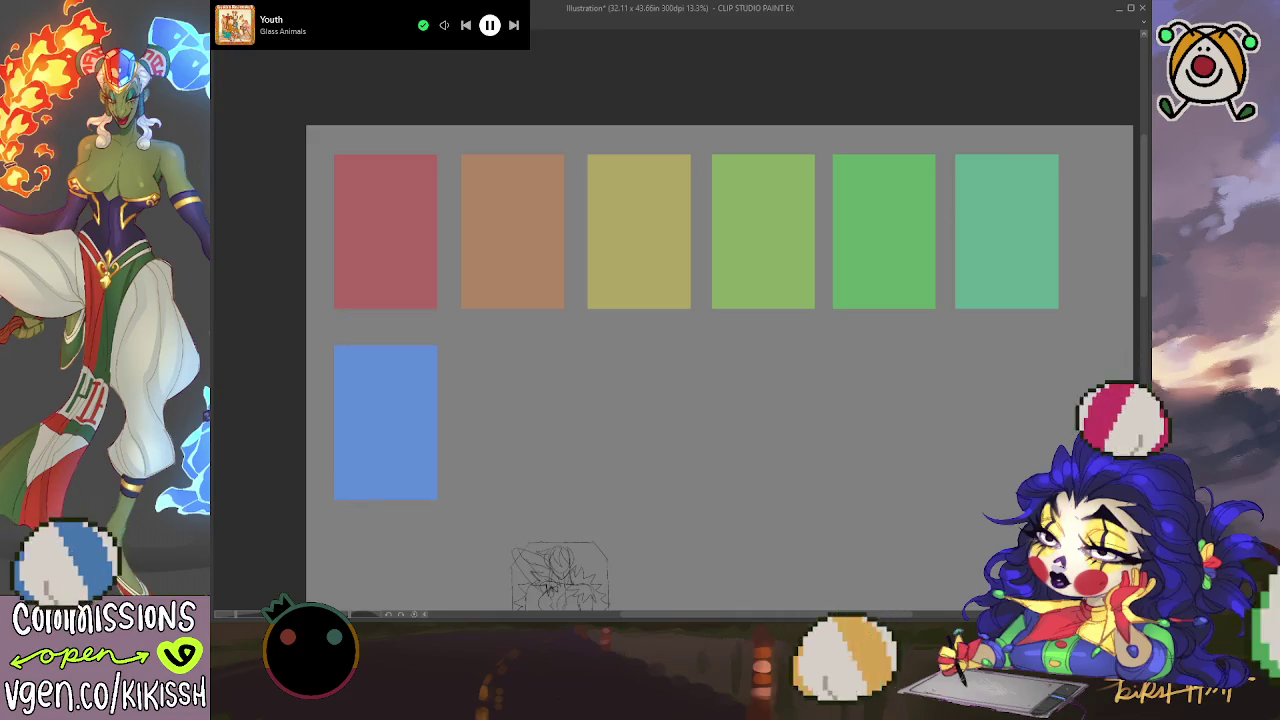
Step: Place purple, magenta and red-pink card copies along the second row to complete six cards
{"action": "left_click_drag", "start_coordinate": [360, 469], "coordinate": [497, 452]}
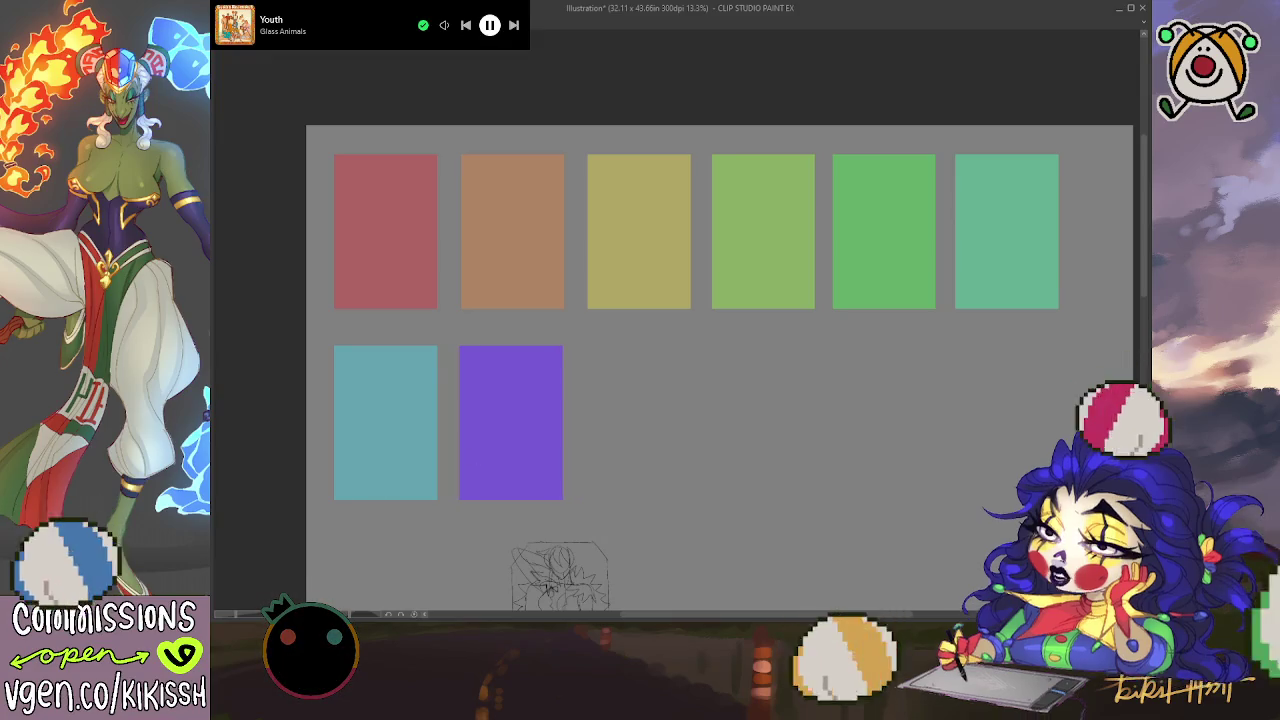
{"action": "left_click_drag", "start_coordinate": [544, 450], "coordinate": [603, 449]}
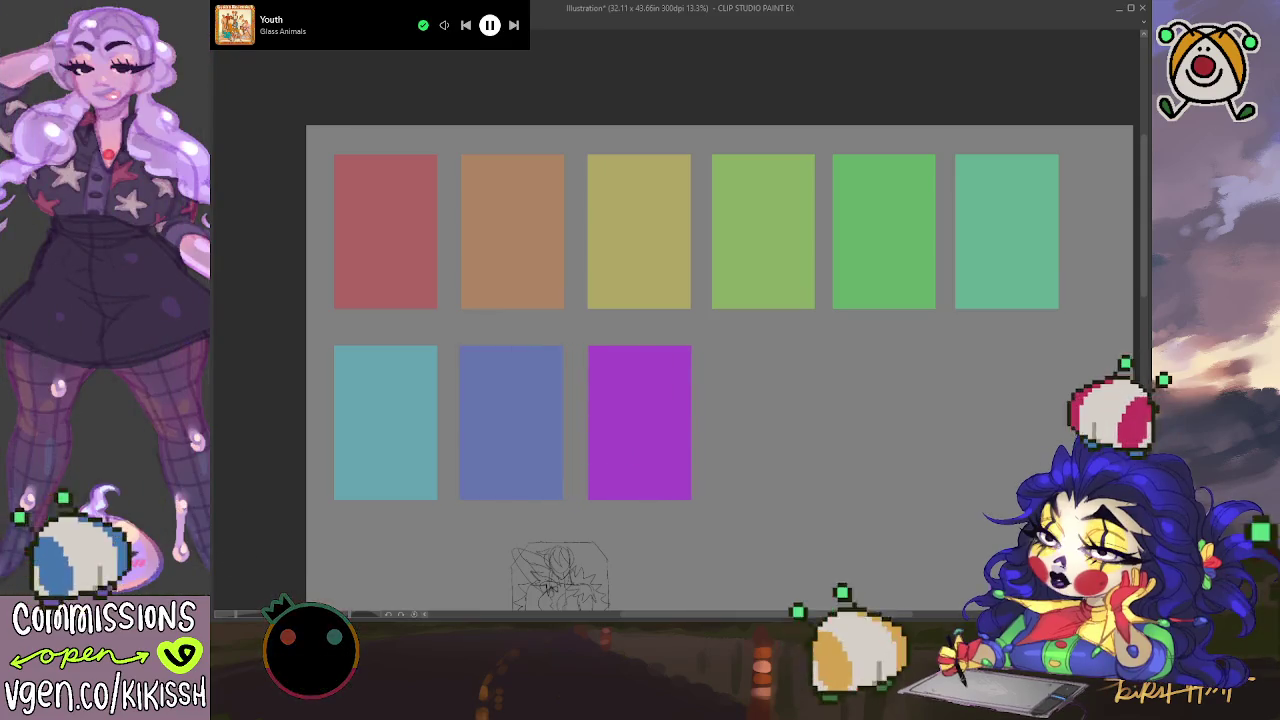
{"action": "left_click_drag", "start_coordinate": [634, 443], "coordinate": [765, 431]}
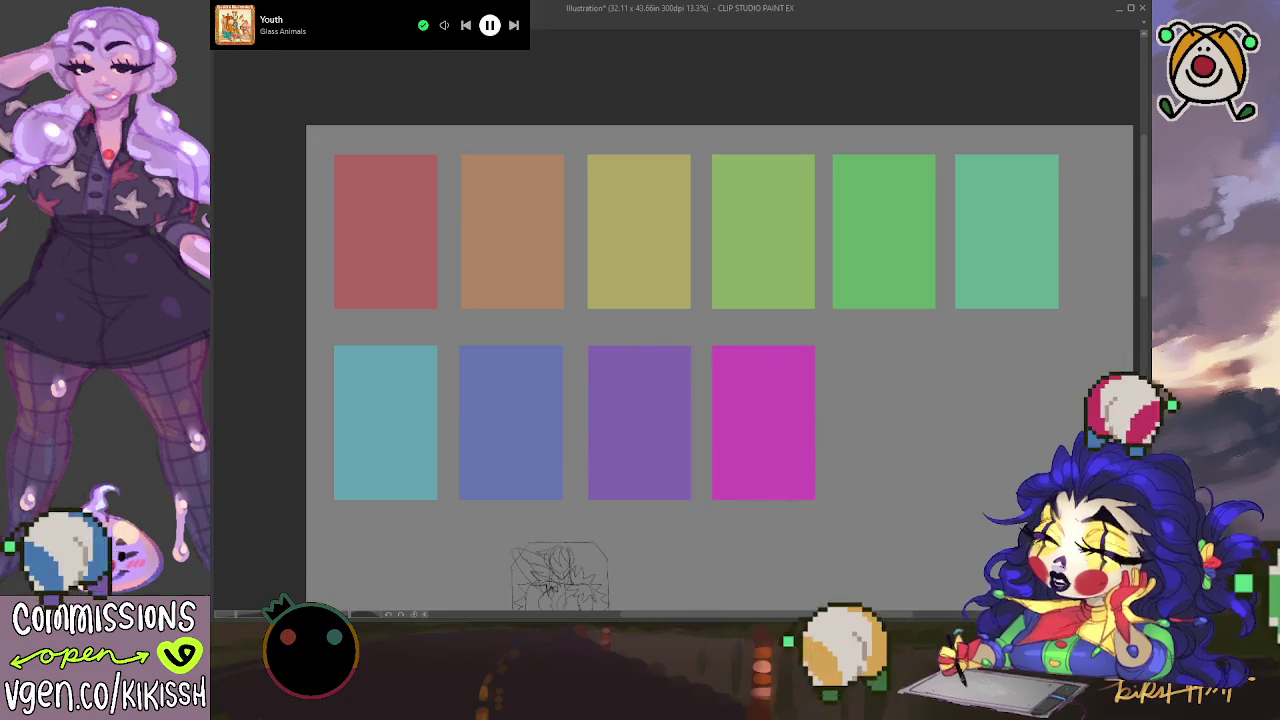
{"action": "mouse_move", "coordinate": [746, 429]}
{"action": "left_mouse_down"}
{"action": "mouse_move", "coordinate": [922, 430]}
{"action": "mouse_move", "coordinate": [907, 433]}
{"action": "left_mouse_up"}
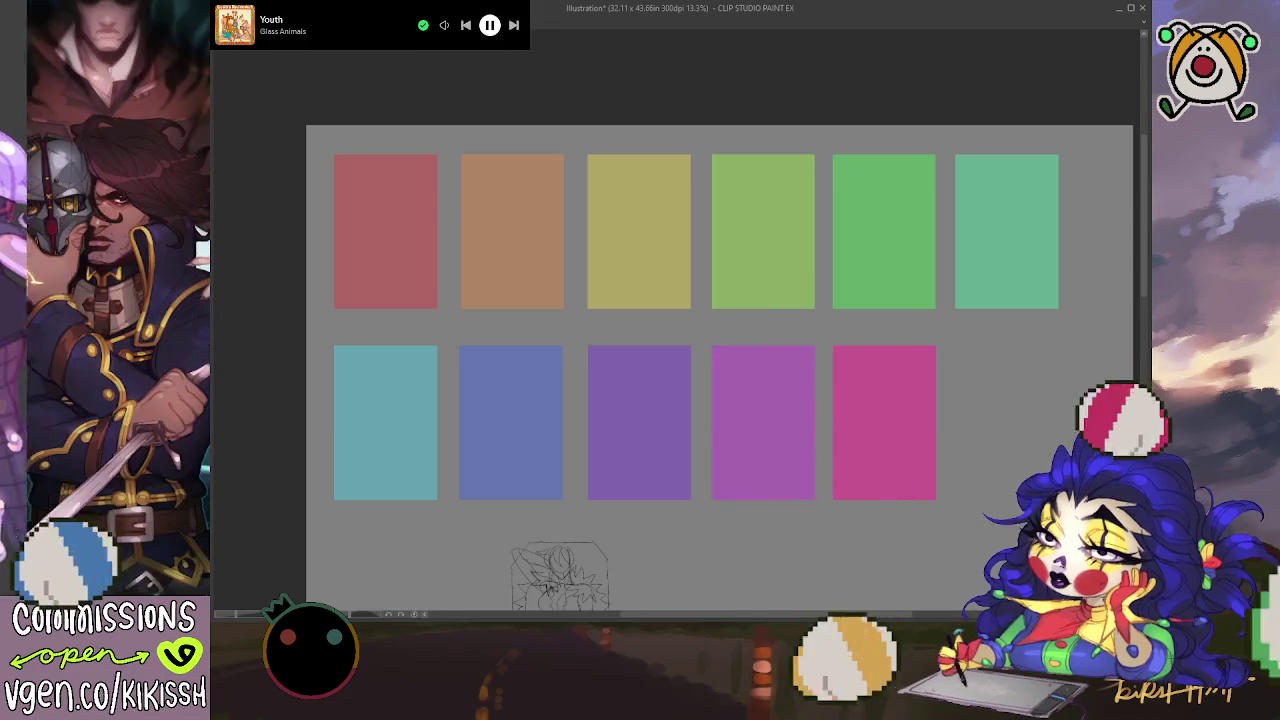
{"action": "left_click_drag", "start_coordinate": [880, 432], "coordinate": [1002, 426]}
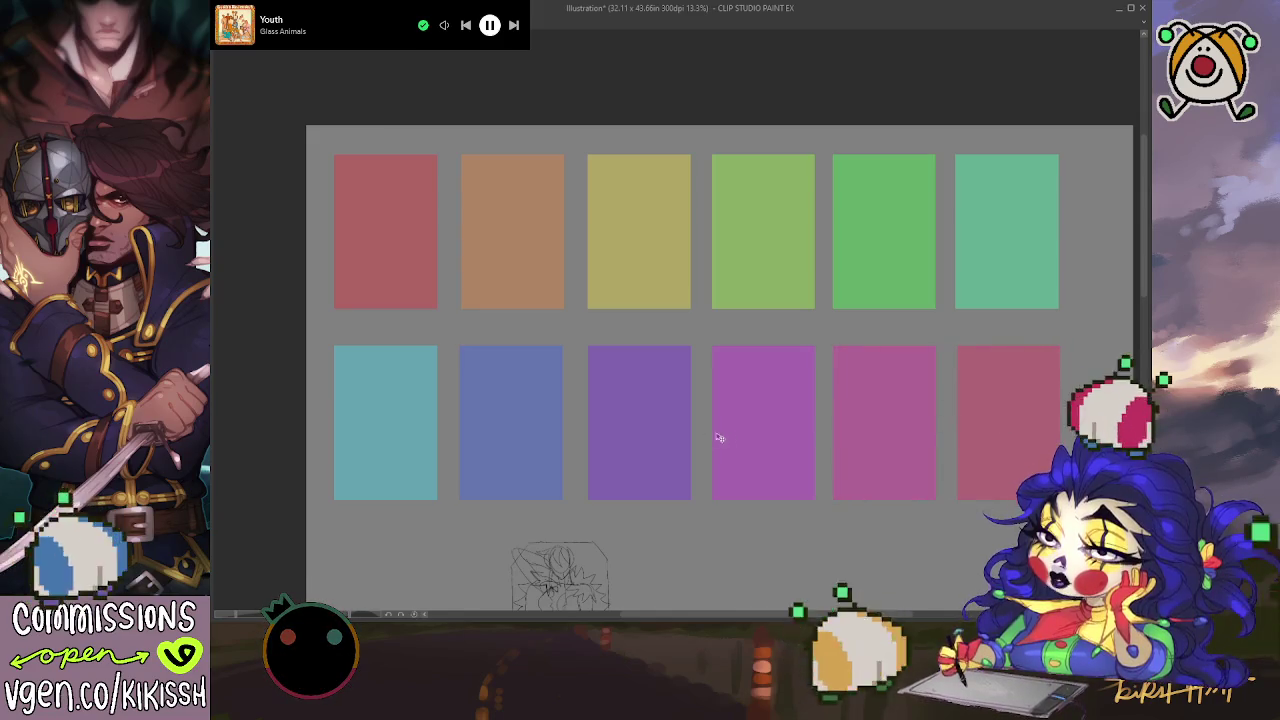
{"action": "scroll", "coordinate": [677, 437], "scroll_direction": "down", "scroll_amount": 2}
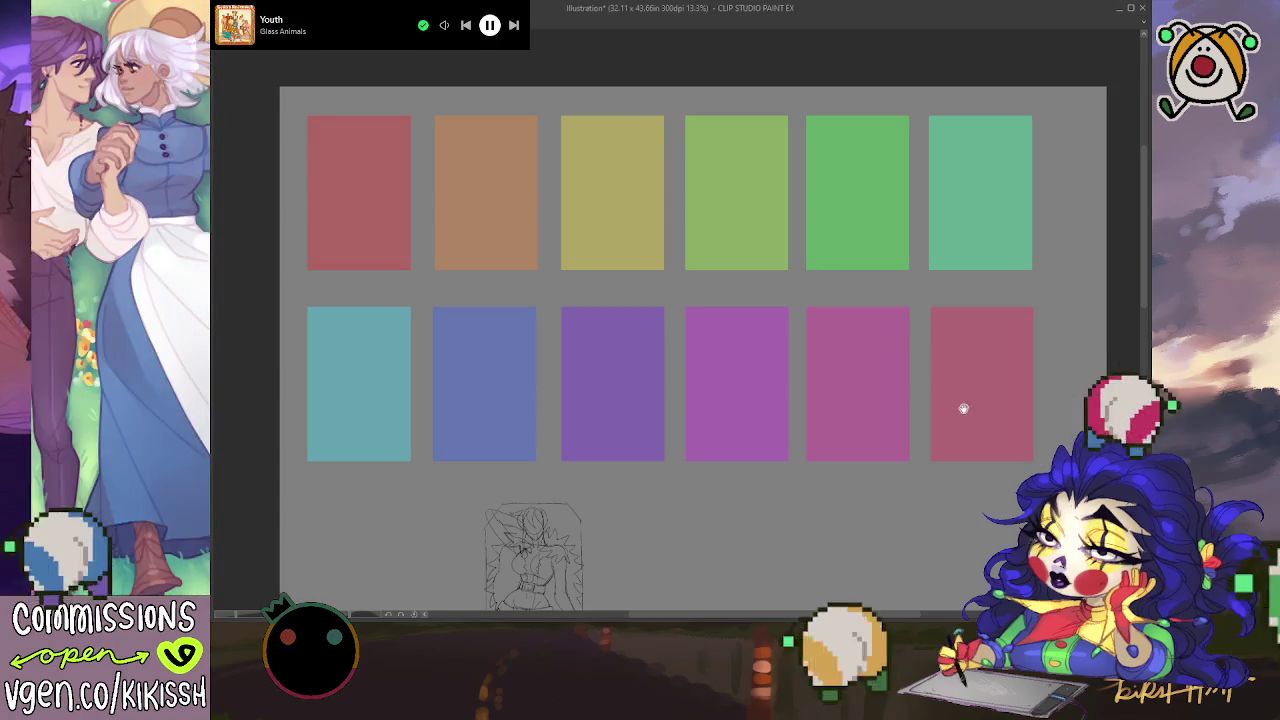
{"action": "mouse_move", "coordinate": [960, 407]}
{"action": "left_mouse_down"}
{"action": "mouse_move", "coordinate": [1014, 309]}
{"action": "mouse_move", "coordinate": [1038, 330]}
{"action": "left_mouse_up"}
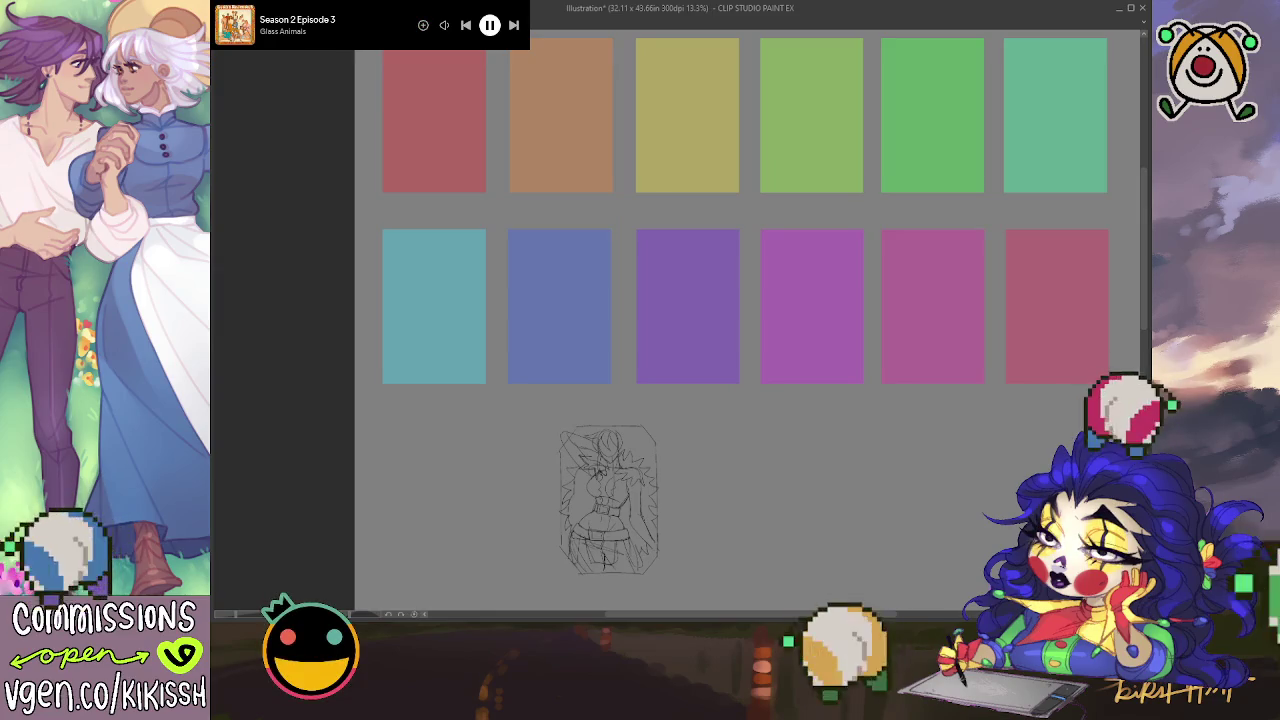
{"action": "left_click", "coordinate": [218, 330]}
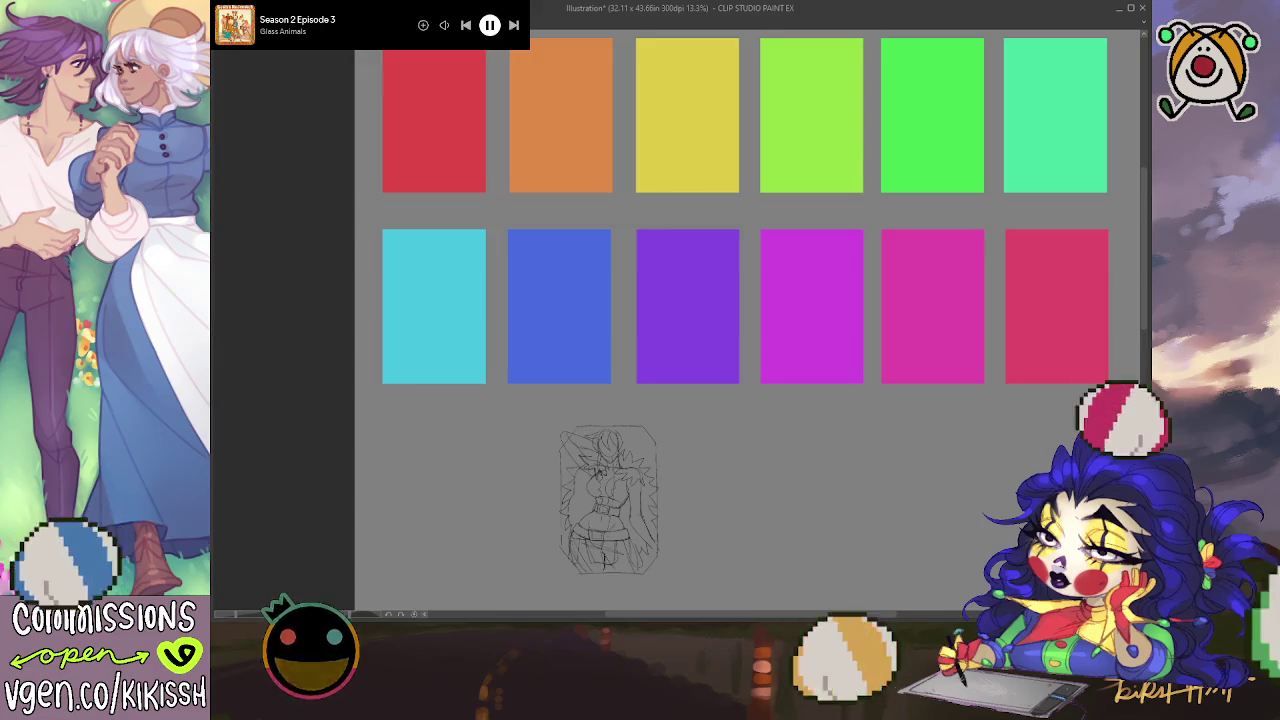
{"action": "key", "text": "ctrl+z"}
{"action": "key", "text": "ctrl+z"}
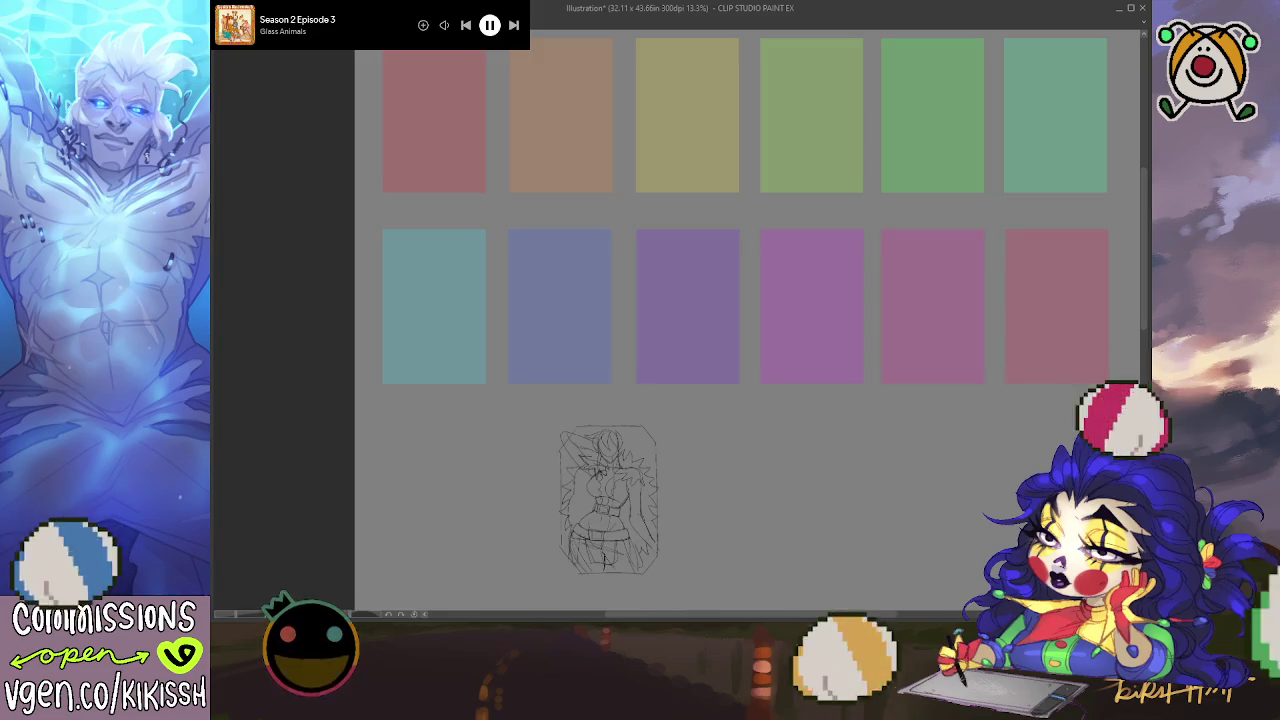
{"action": "key", "text": "ctrl+z"}
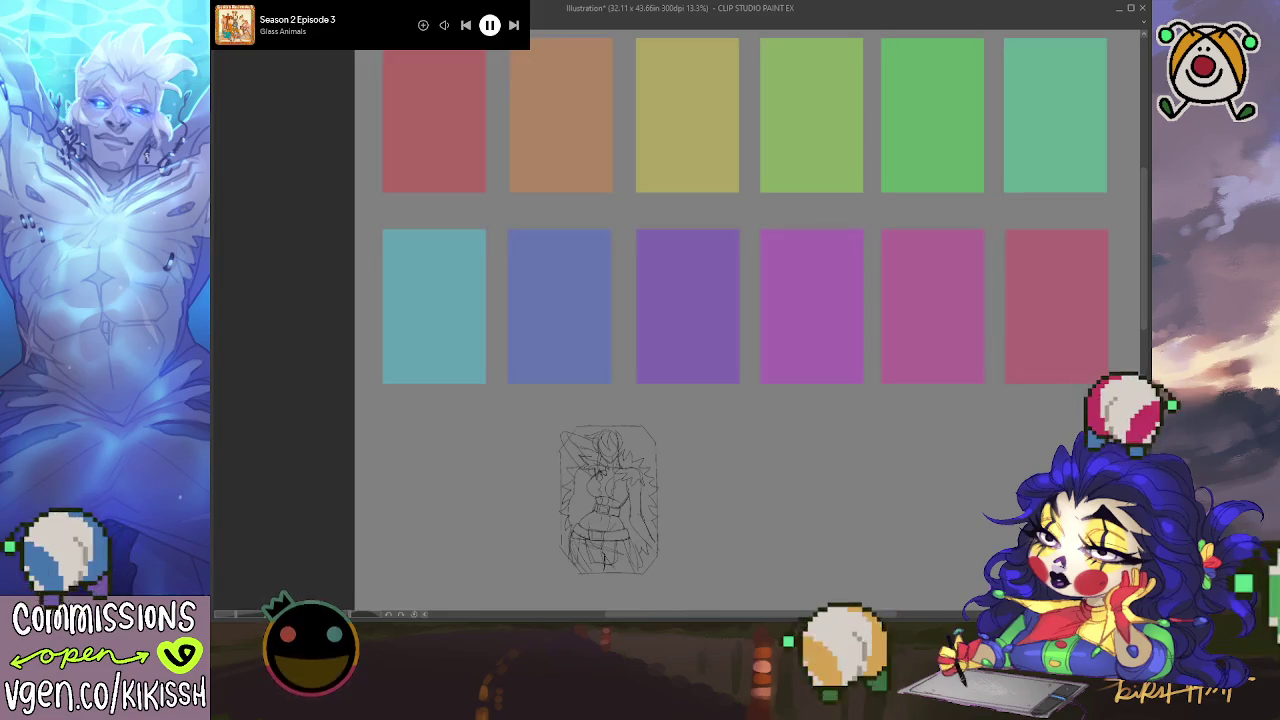
{"action": "key", "text": "ctrl+z"}
{"action": "key", "text": "ctrl+z"}
{"action": "key", "text": "ctrl+y"}
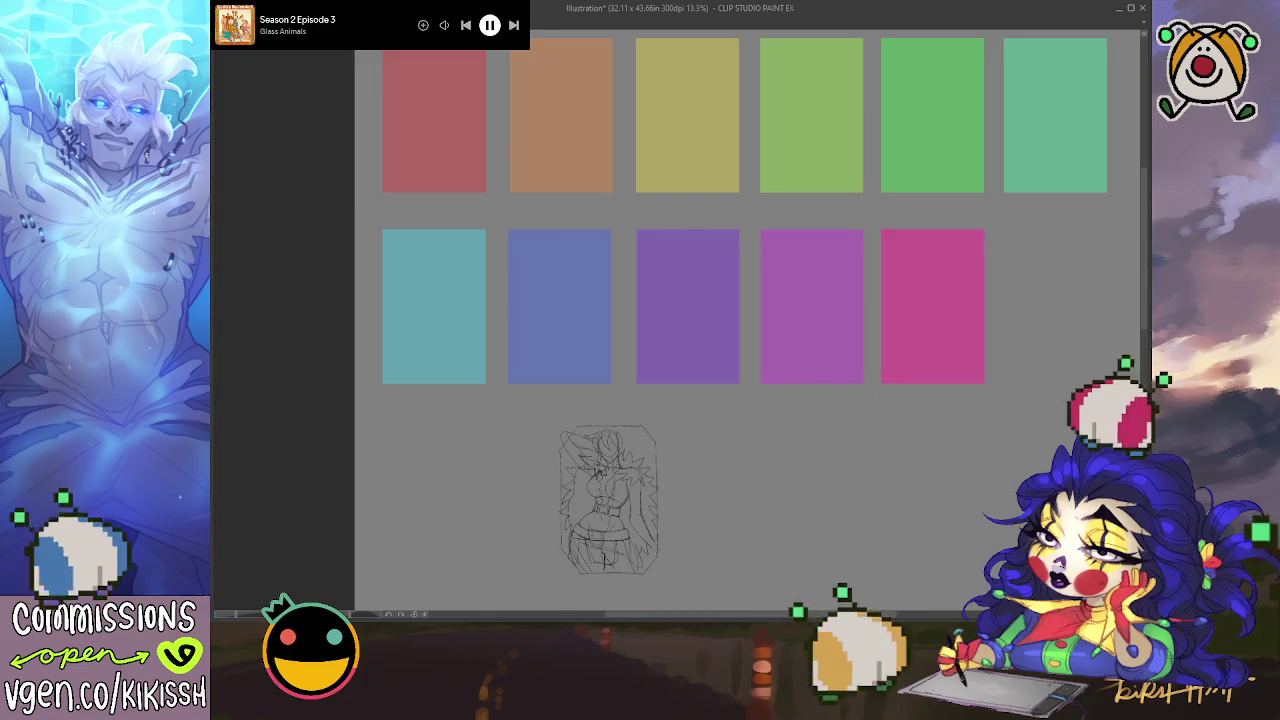
{"action": "key", "text": "ctrl+y"}
{"action": "key", "text": "ctrl+y"}
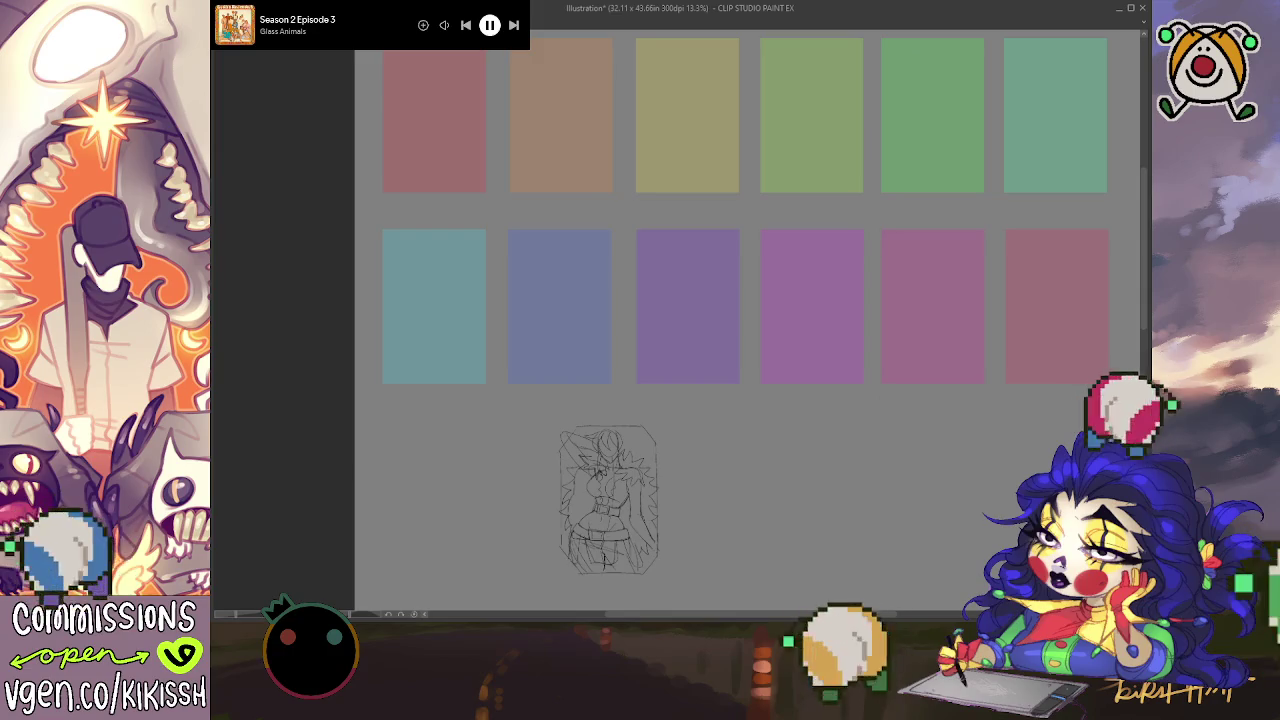
{"action": "key", "text": "ctrl+z"}
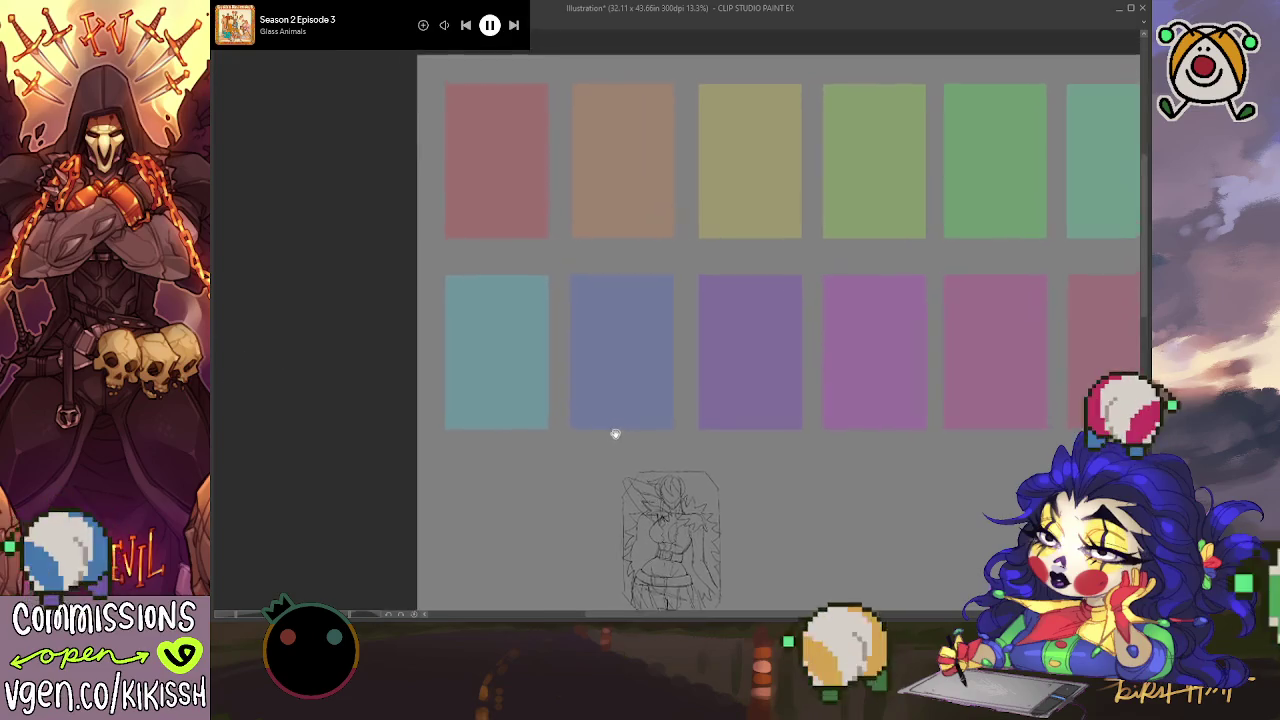
{"action": "left_click_drag", "start_coordinate": [730, 540], "coordinate": [560, 162]}
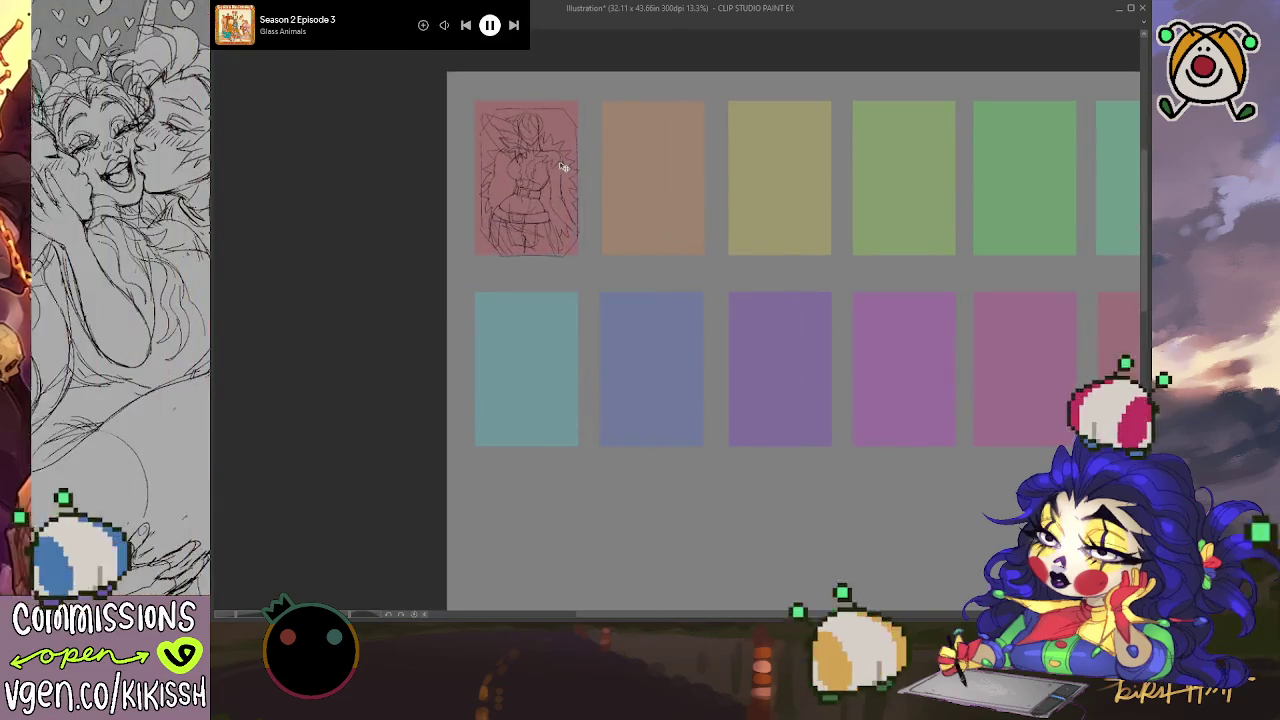
Step: In Illustration2, fill the octagon selection solid black and deselect
{"action": "key", "text": "ctrl+Tab"}
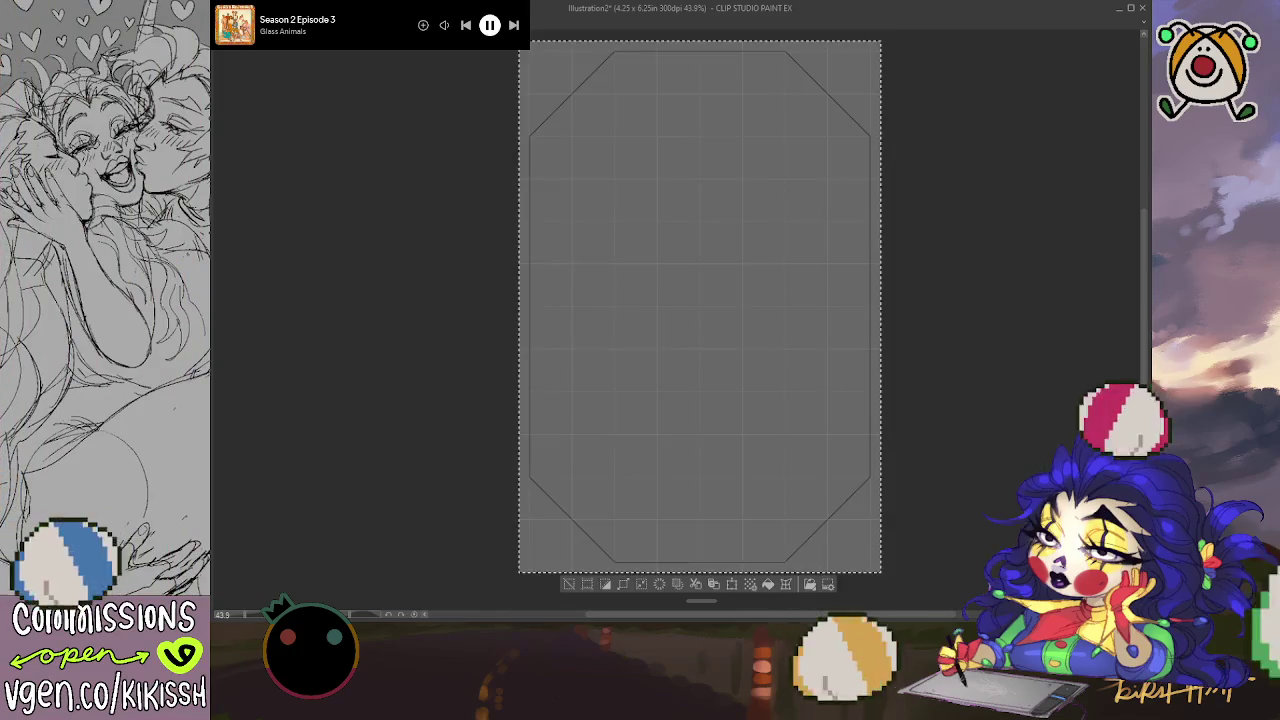
{"action": "key", "text": "ctrl+Tab"}
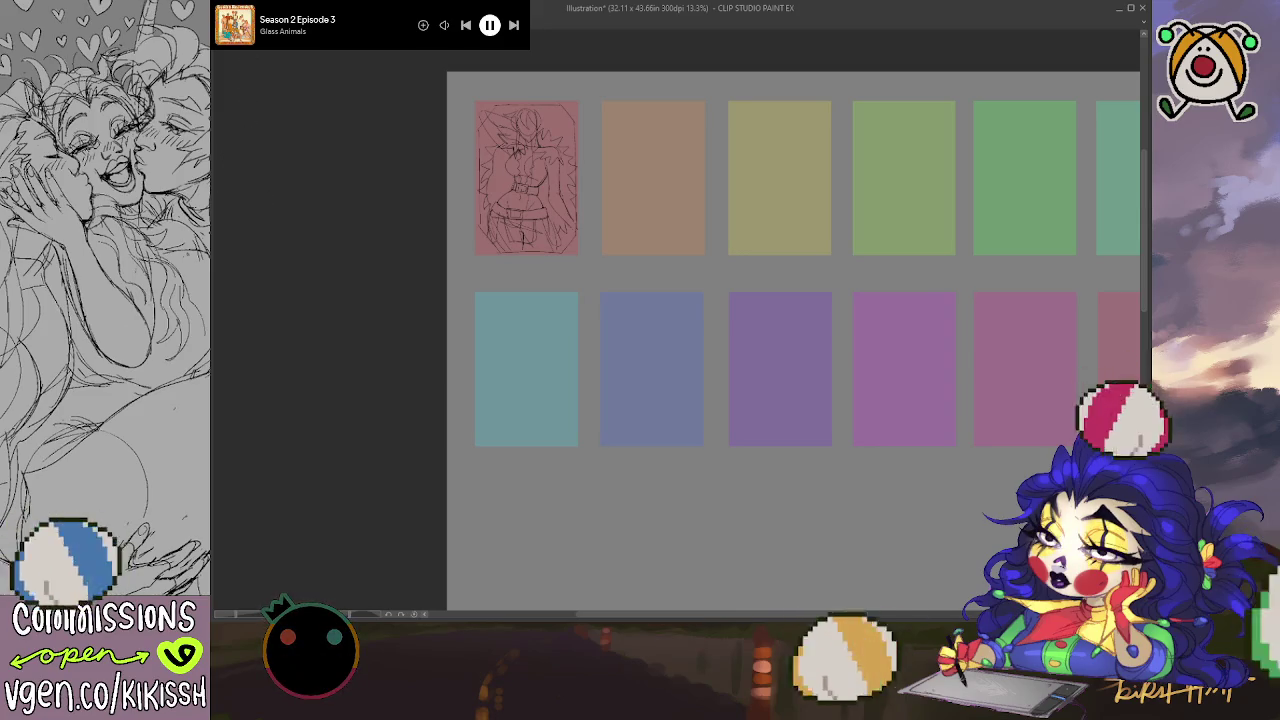
{"action": "key", "text": "ctrl+Tab"}
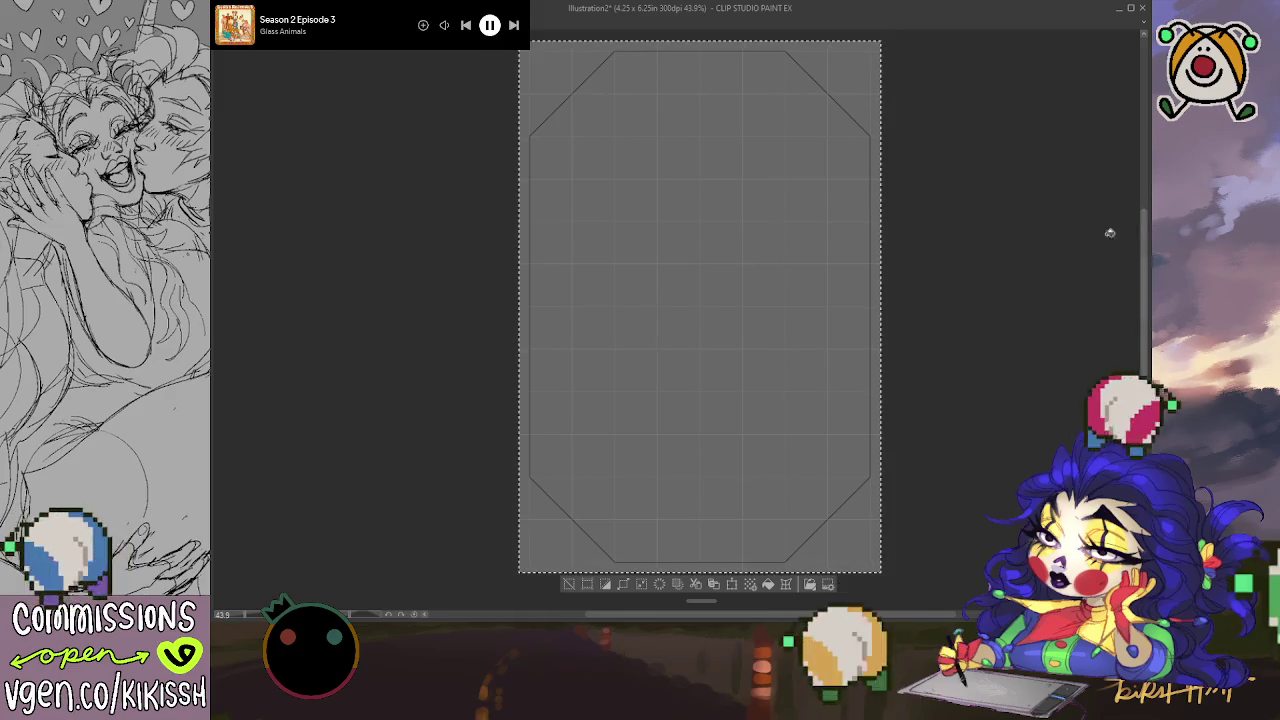
{"action": "left_click", "coordinate": [652, 326]}
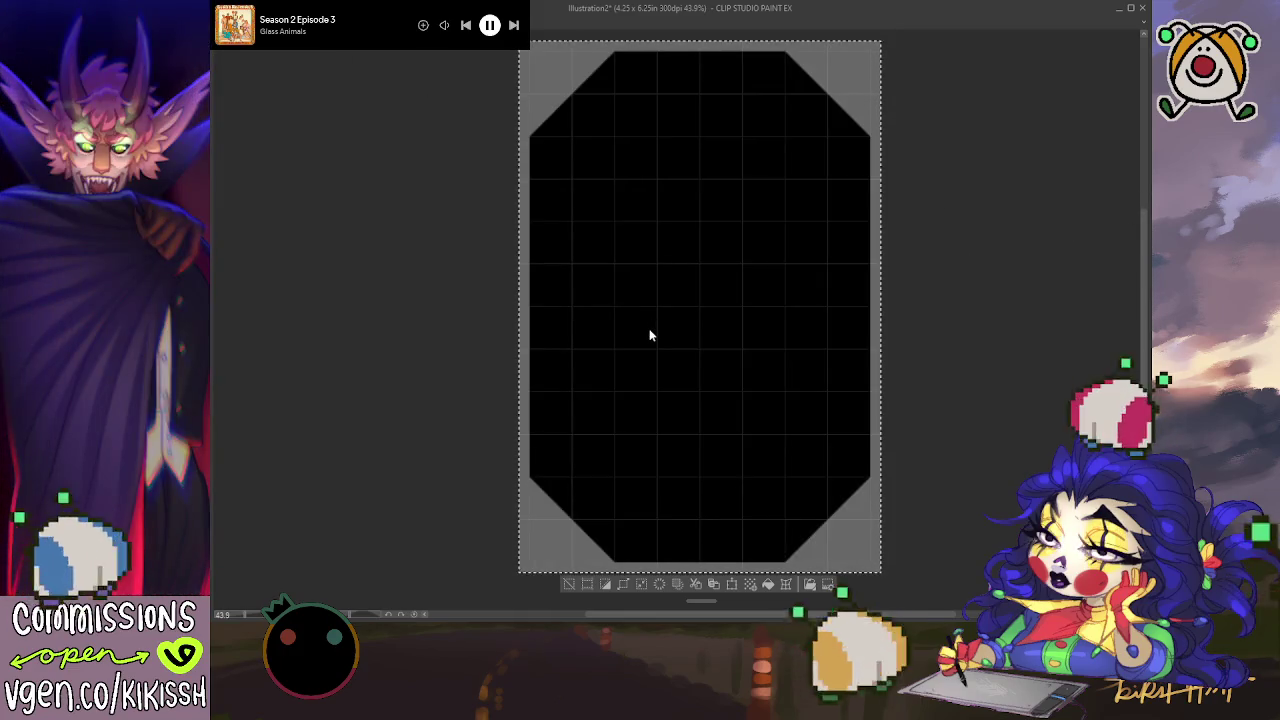
{"action": "key", "text": "ctrl+d"}
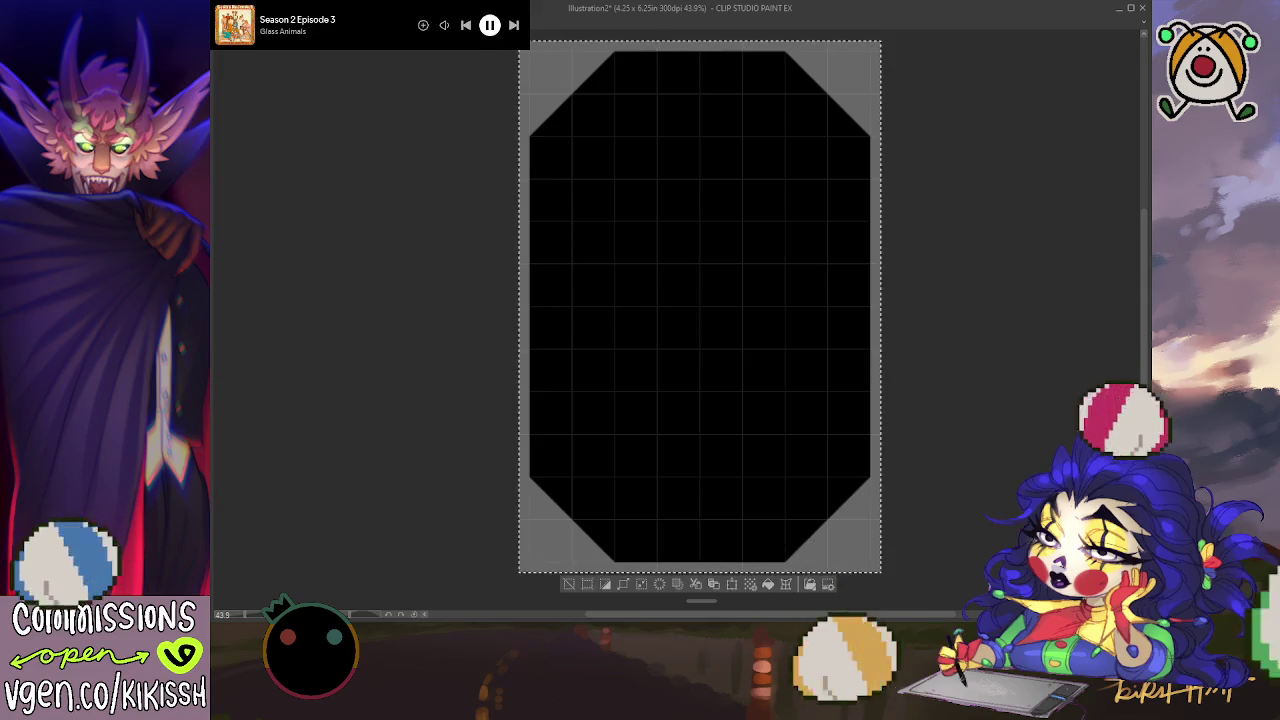
Step: Paste the black octagon into the card sheet and move it over the first red card
{"action": "key", "text": "ctrl+Tab"}
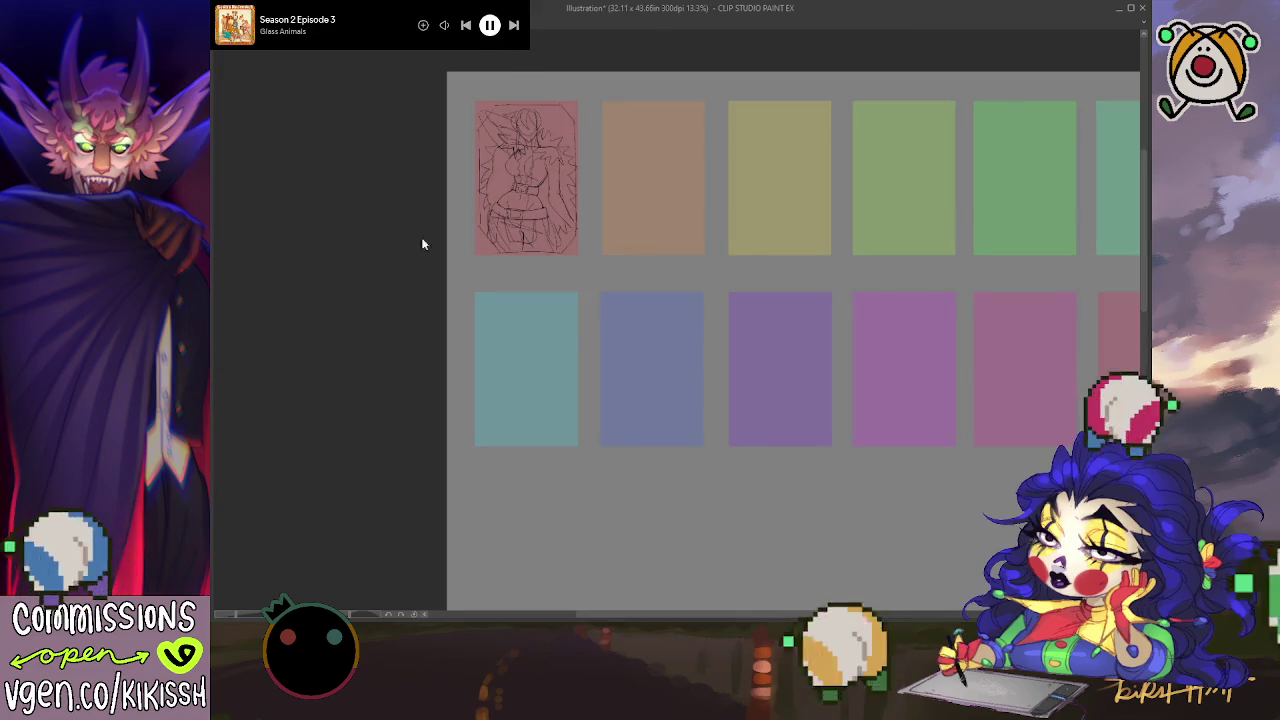
{"action": "key", "text": "ctrl+v"}
{"action": "scroll", "coordinate": [557, 214], "scroll_direction": "up", "scroll_amount": 1}
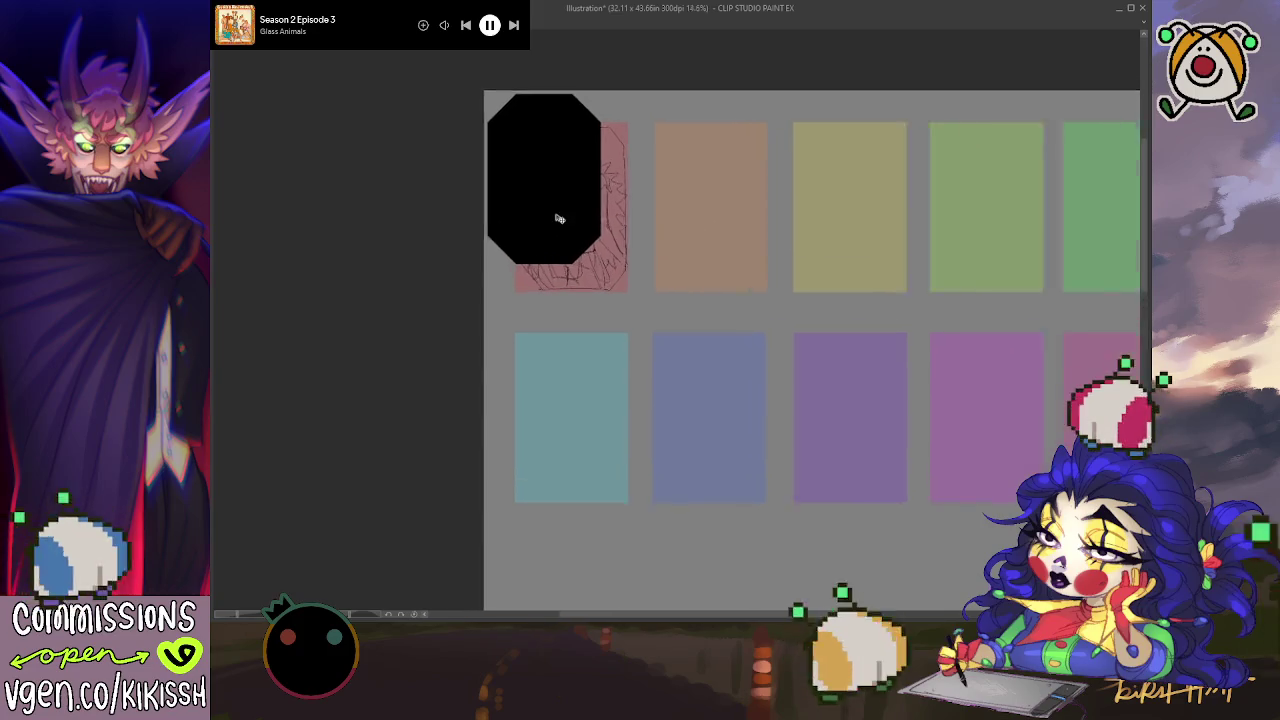
{"action": "scroll", "coordinate": [566, 209], "scroll_direction": "up", "scroll_amount": 1}
{"action": "left_click_drag", "start_coordinate": [566, 209], "coordinate": [601, 256]}
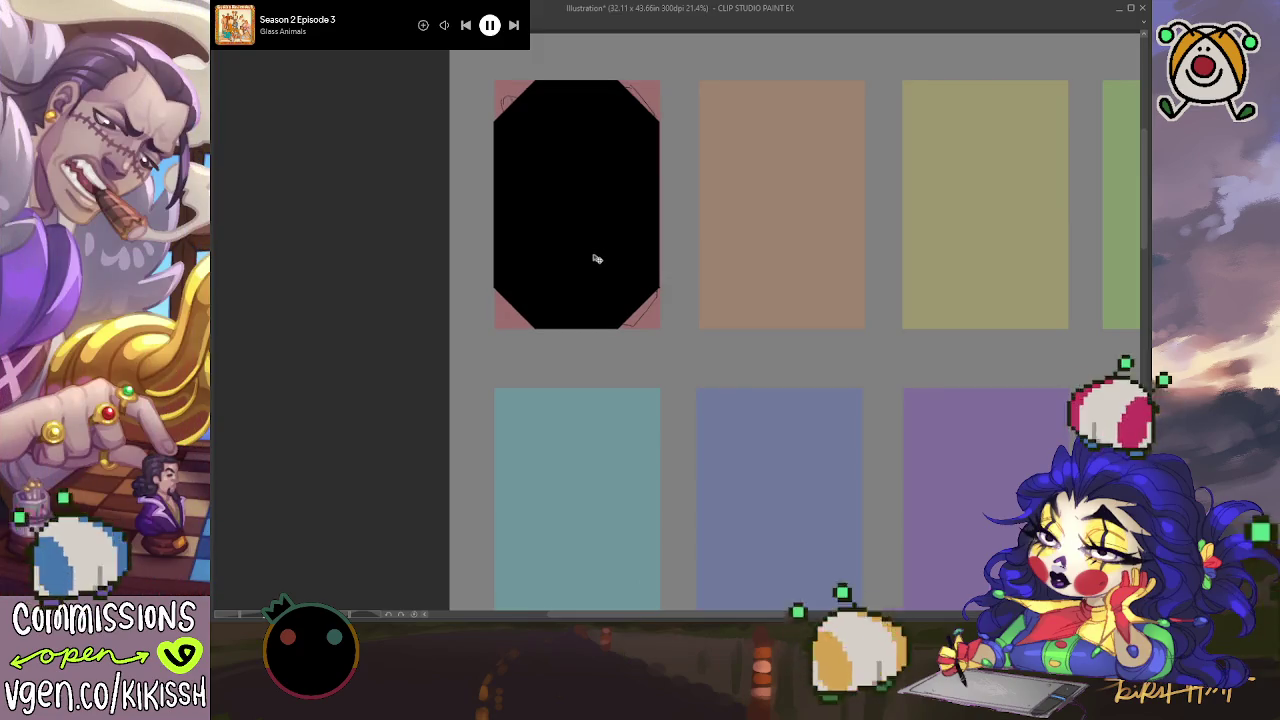
{"action": "scroll", "coordinate": [595, 257], "scroll_direction": "up", "scroll_amount": 1}
{"action": "scroll", "coordinate": [603, 240], "scroll_direction": "up", "scroll_amount": 1}
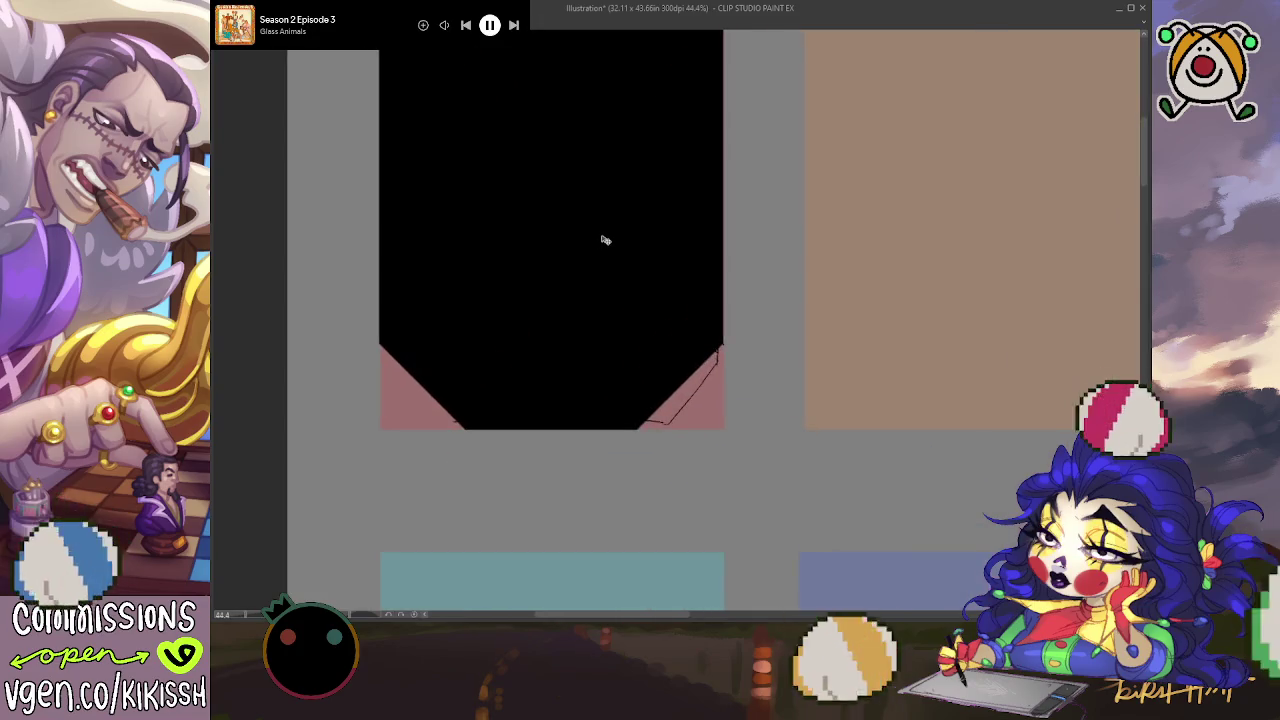
{"action": "scroll", "coordinate": [605, 240], "scroll_direction": "down", "scroll_amount": 1}
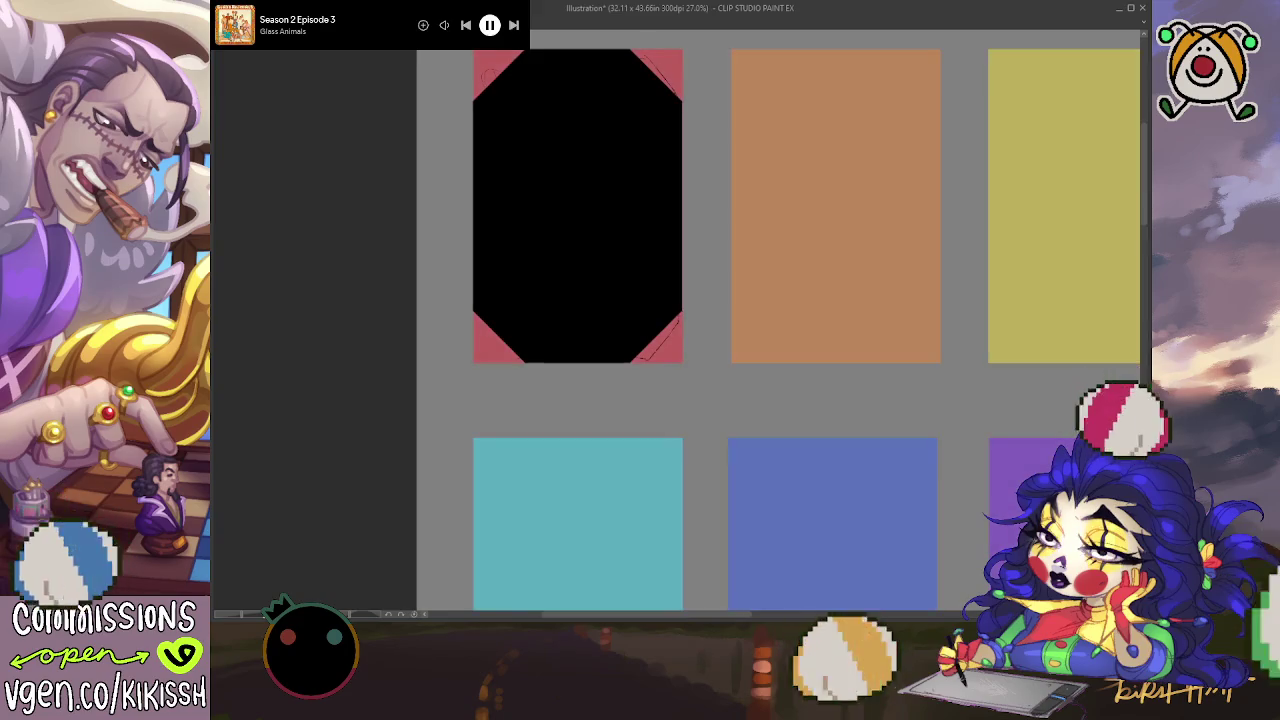
{"action": "key", "text": "ctrl+a"}
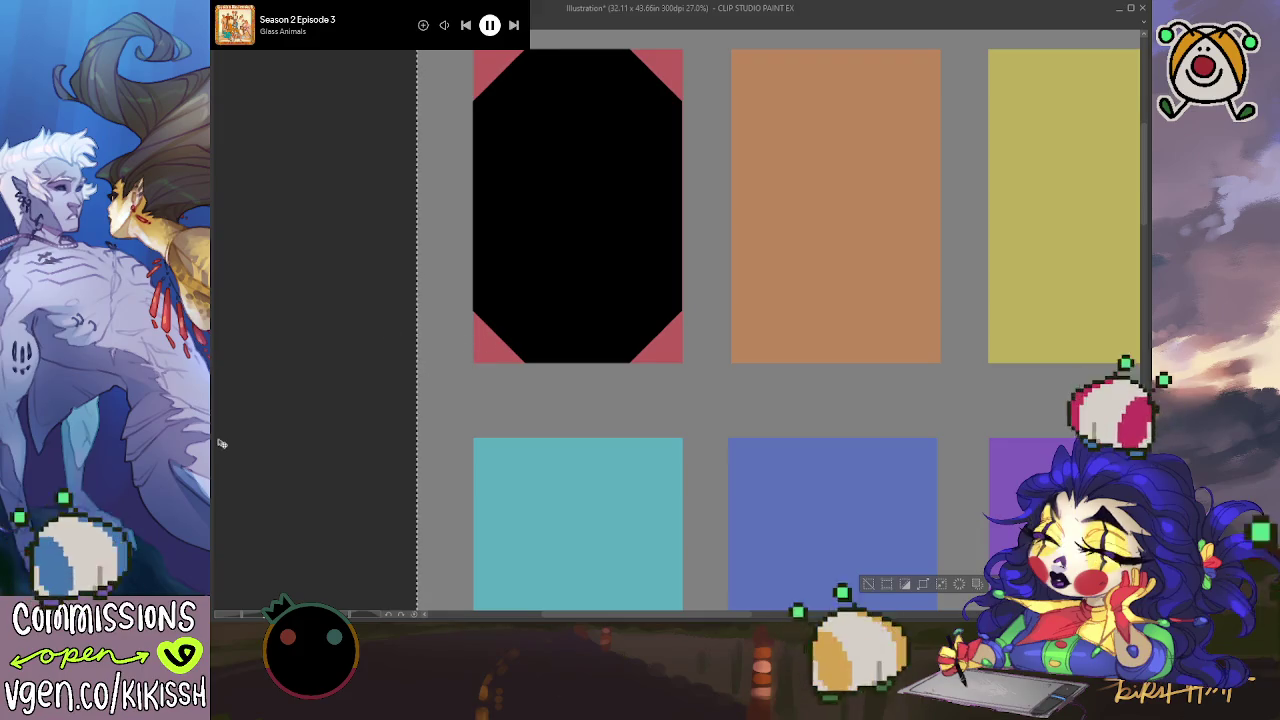
{"action": "key", "text": "ctrl+d"}
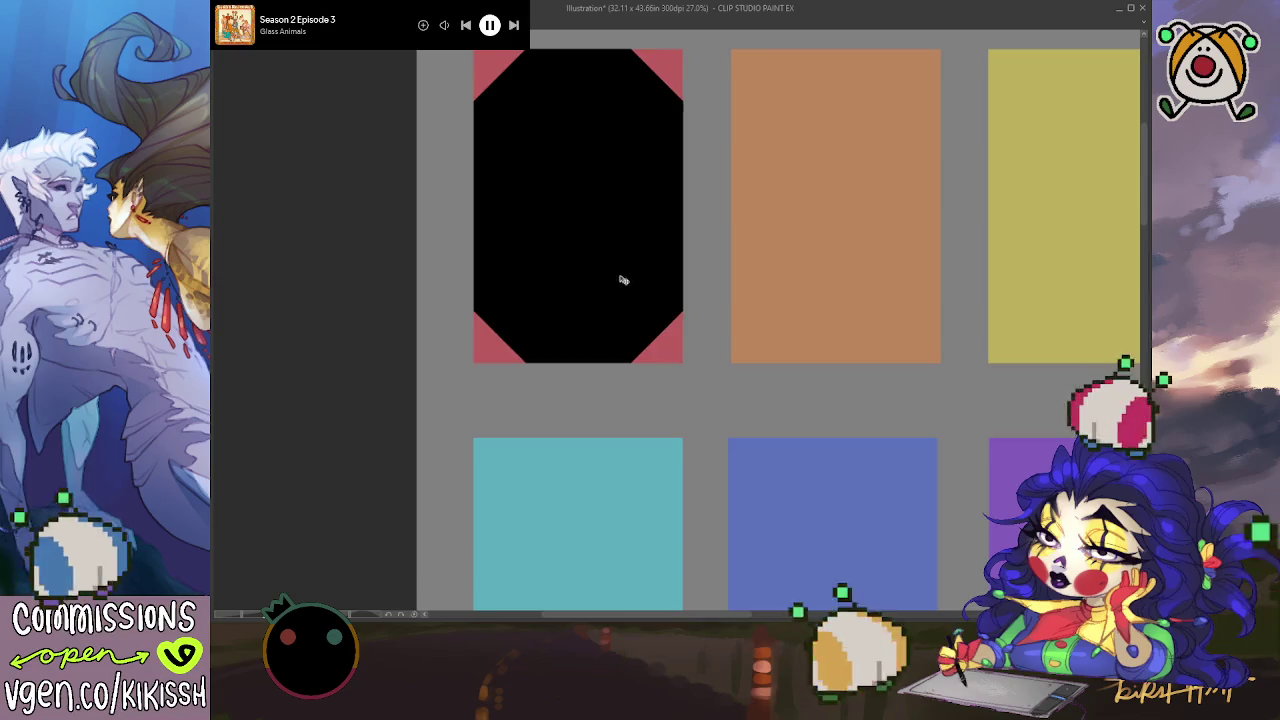
Step: Alt-drag black octagon copies onto the orange, yellow, lime, green and teal cards
{"action": "mouse_move", "coordinate": [622, 280]}
{"action": "left_mouse_down"}
{"action": "mouse_move", "coordinate": [875, 295]}
{"action": "mouse_move", "coordinate": [519, 340]}
{"action": "left_mouse_up"}
{"action": "mouse_move", "coordinate": [439, 302]}
{"action": "left_mouse_down"}
{"action": "mouse_move", "coordinate": [792, 324]}
{"action": "mouse_move", "coordinate": [573, 323]}
{"action": "left_mouse_up"}
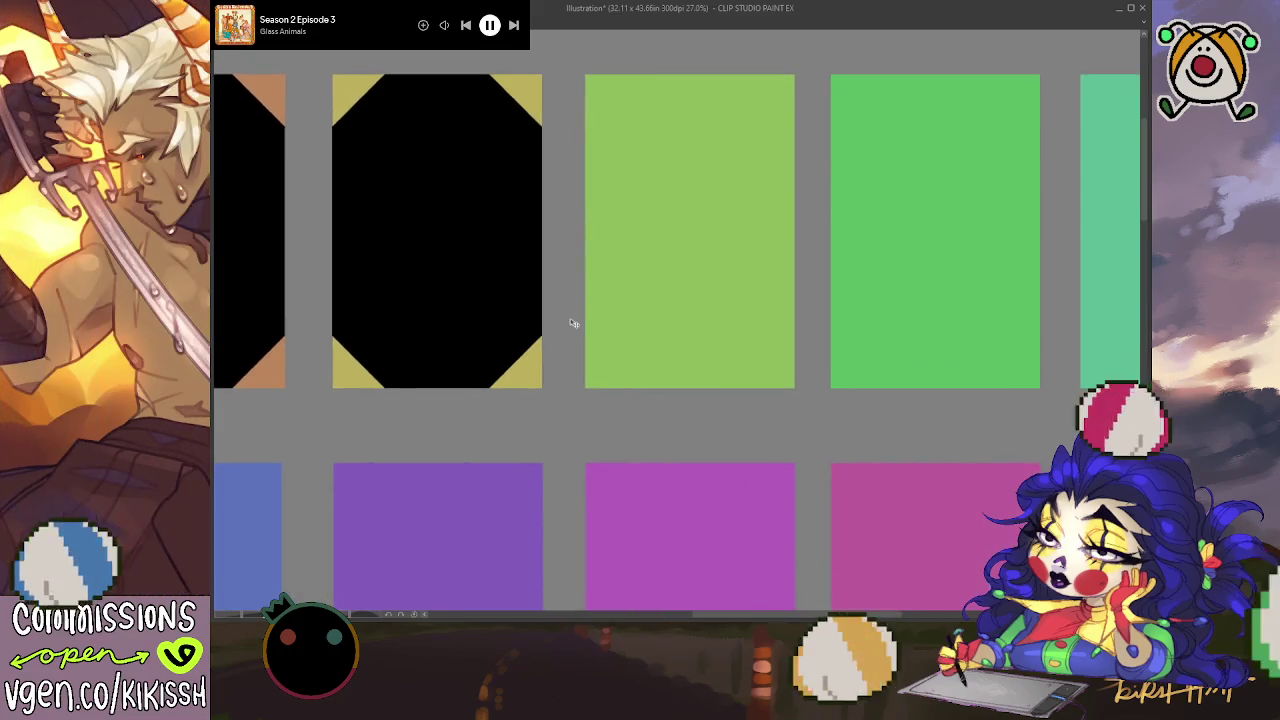
{"action": "mouse_move", "coordinate": [421, 291]}
{"action": "left_mouse_down"}
{"action": "mouse_move", "coordinate": [674, 306]}
{"action": "mouse_move", "coordinate": [606, 320]}
{"action": "mouse_move", "coordinate": [712, 316]}
{"action": "mouse_move", "coordinate": [414, 320]}
{"action": "left_mouse_up"}
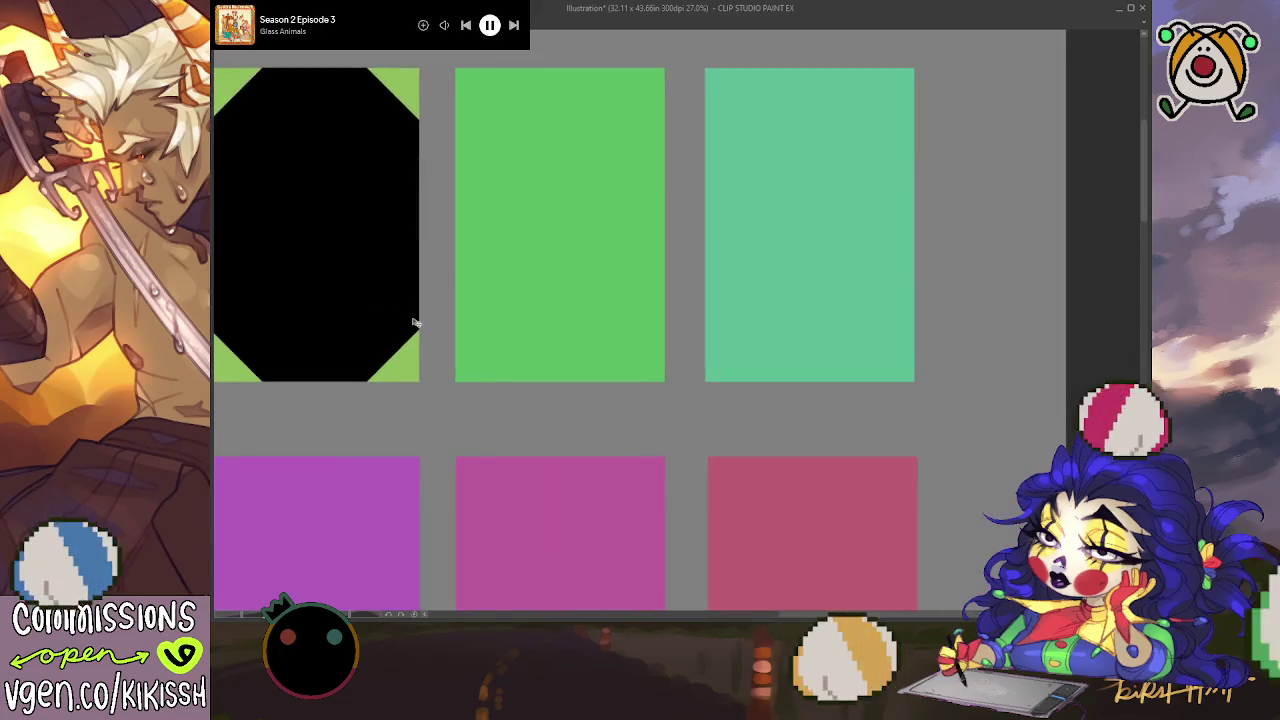
{"action": "mouse_move", "coordinate": [593, 299]}
{"action": "left_mouse_down"}
{"action": "mouse_move", "coordinate": [500, 300]}
{"action": "mouse_move", "coordinate": [587, 305]}
{"action": "left_mouse_up"}
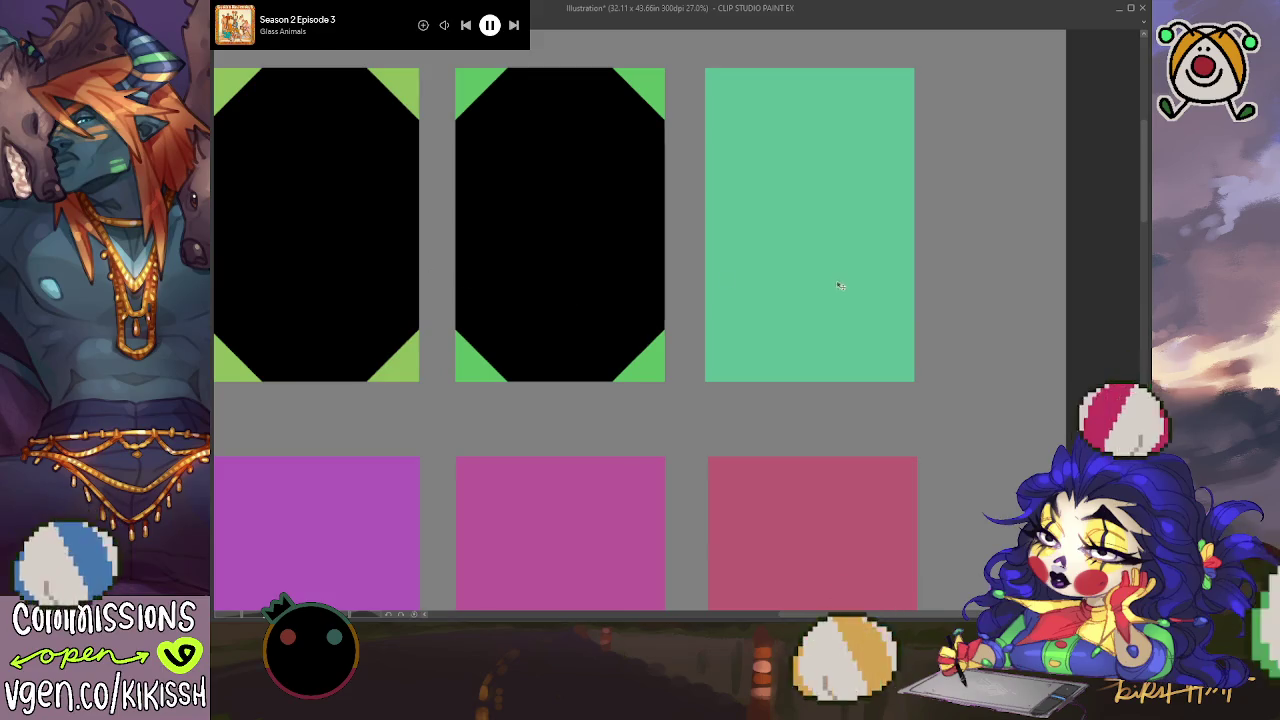
{"action": "left_click_drag", "start_coordinate": [571, 294], "coordinate": [820, 298]}
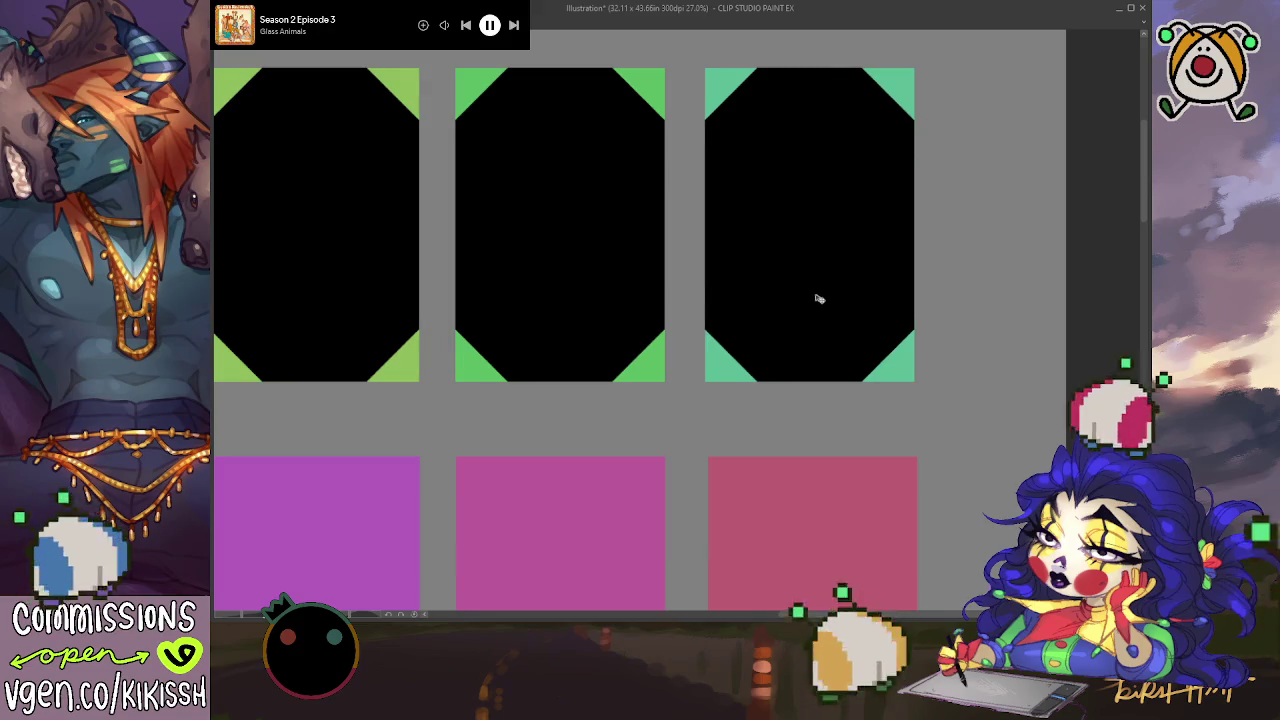
{"action": "scroll", "coordinate": [866, 283], "scroll_direction": "up", "scroll_amount": 1}
{"action": "scroll", "coordinate": [866, 283], "scroll_direction": "up", "scroll_amount": 2}
{"action": "scroll", "coordinate": [866, 283], "scroll_direction": "down", "scroll_amount": 1}
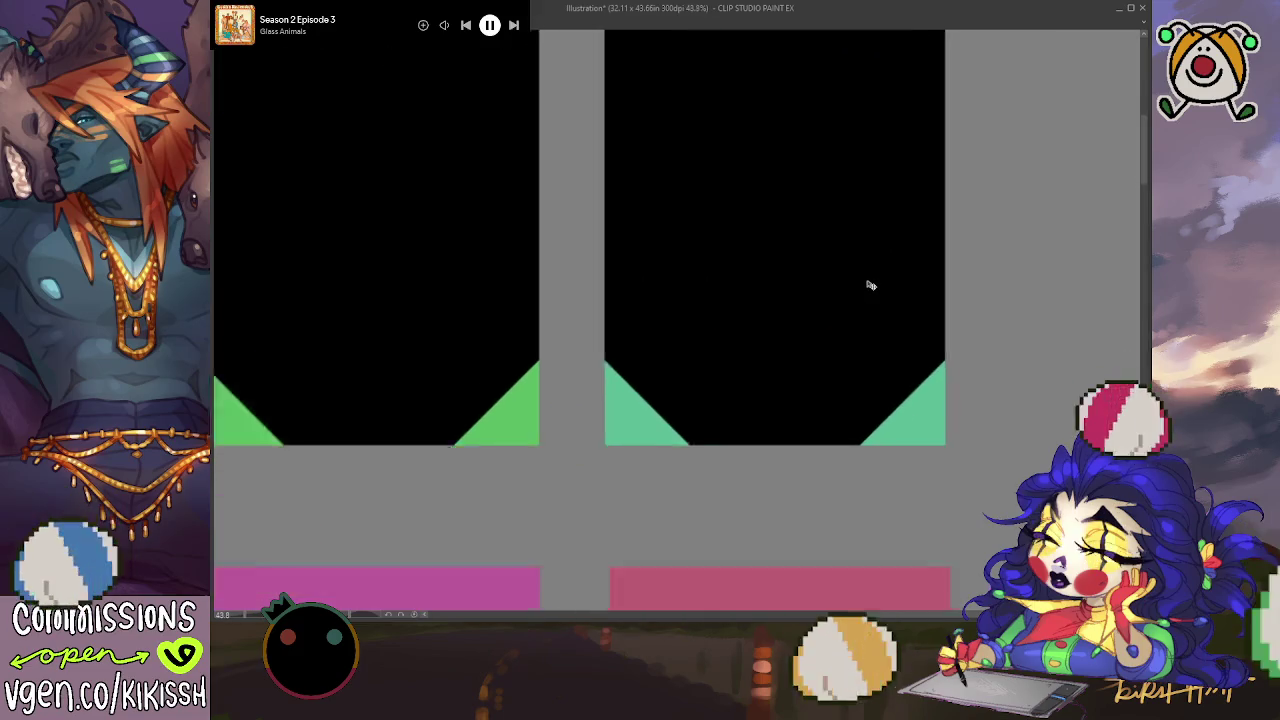
{"action": "scroll", "coordinate": [866, 283], "scroll_direction": "down", "scroll_amount": 1}
{"action": "scroll", "coordinate": [694, 349], "scroll_direction": "up", "scroll_amount": 2}
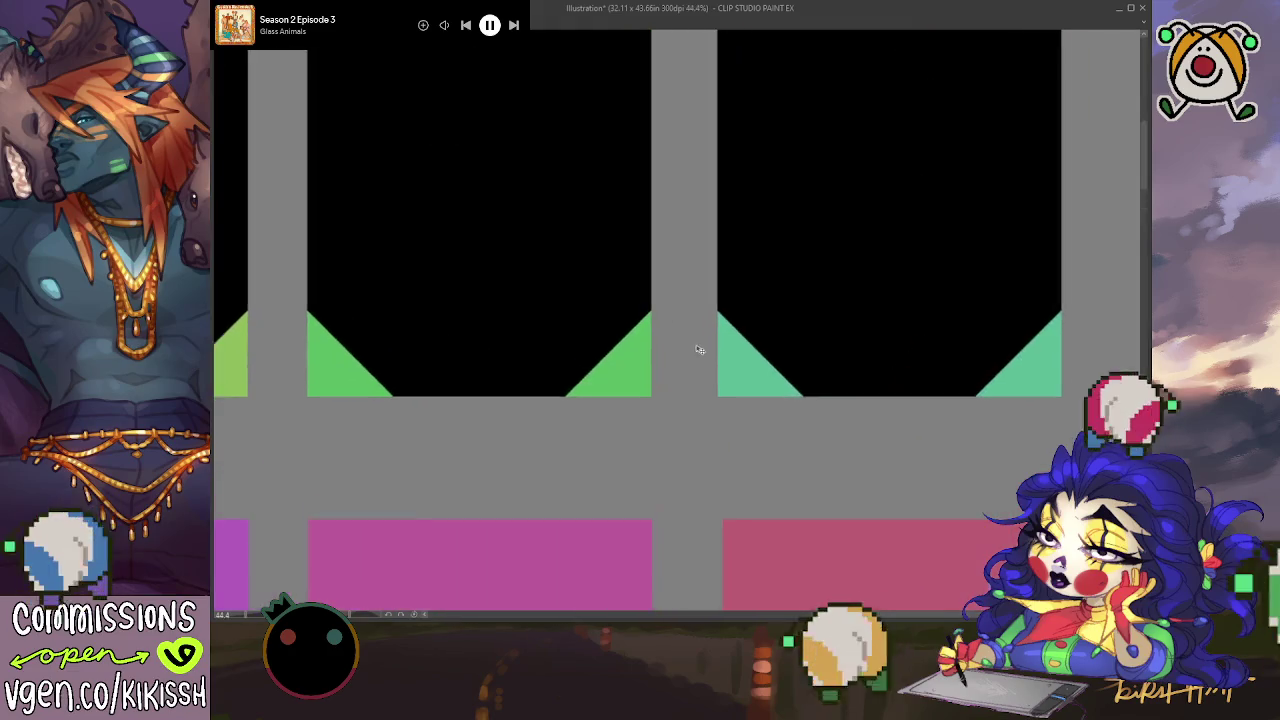
{"action": "scroll", "coordinate": [714, 337], "scroll_direction": "up", "scroll_amount": 1}
{"action": "scroll", "coordinate": [714, 337], "scroll_direction": "up", "scroll_amount": 2}
{"action": "scroll", "coordinate": [714, 337], "scroll_direction": "up", "scroll_amount": 1}
{"action": "scroll", "coordinate": [656, 330], "scroll_direction": "down", "scroll_amount": 4}
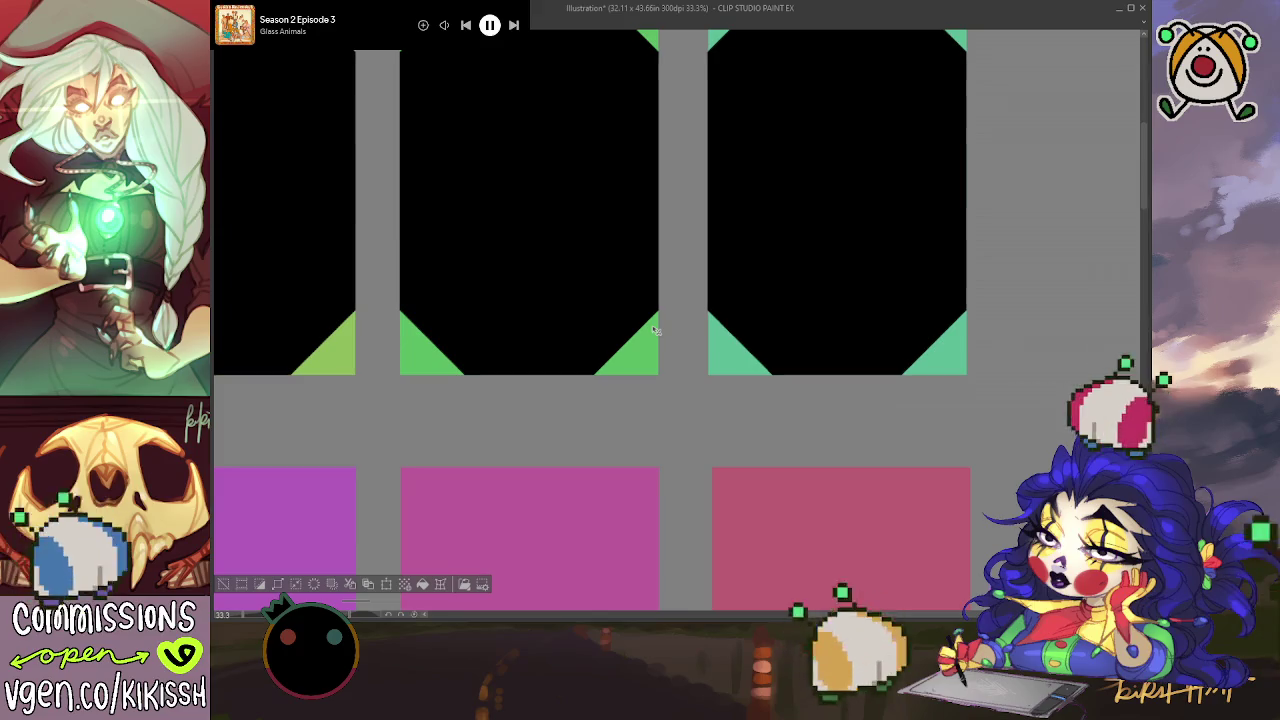
{"action": "scroll", "coordinate": [692, 322], "scroll_direction": "up", "scroll_amount": 2}
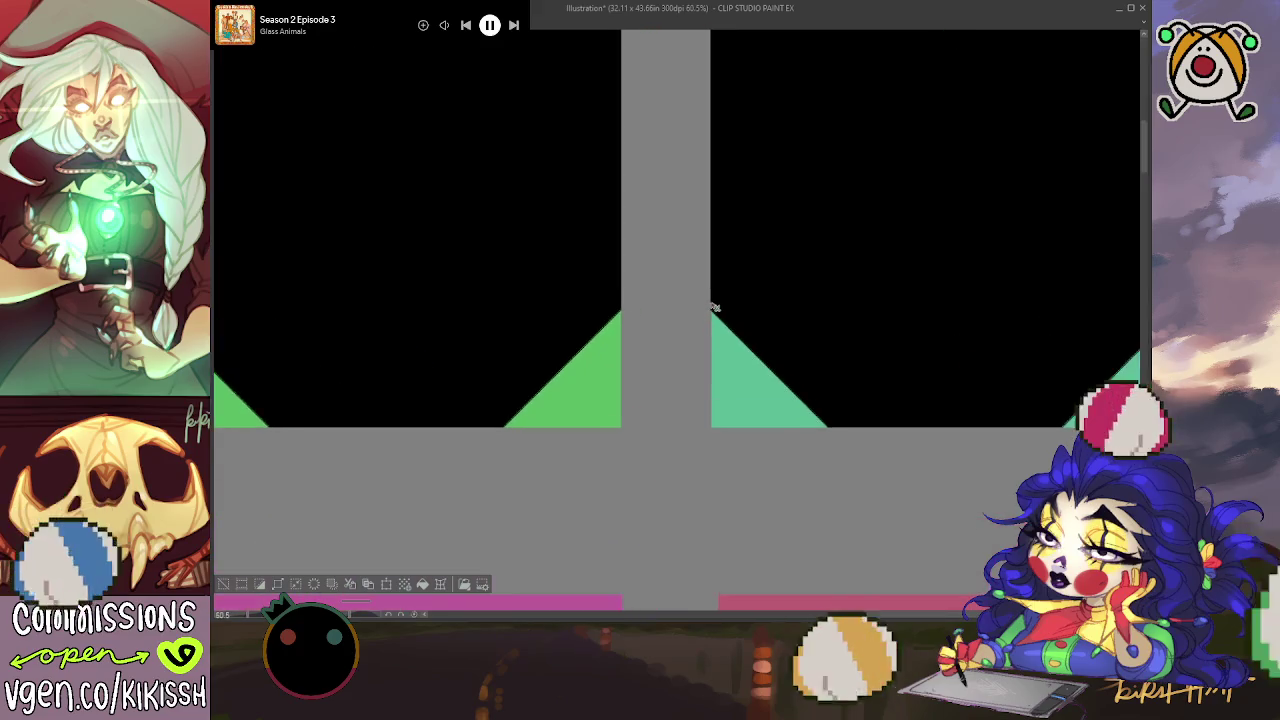
{"action": "scroll", "coordinate": [700, 318], "scroll_direction": "up", "scroll_amount": 1}
{"action": "scroll", "coordinate": [710, 313], "scroll_direction": "up", "scroll_amount": 2}
{"action": "scroll", "coordinate": [714, 312], "scroll_direction": "up", "scroll_amount": 1}
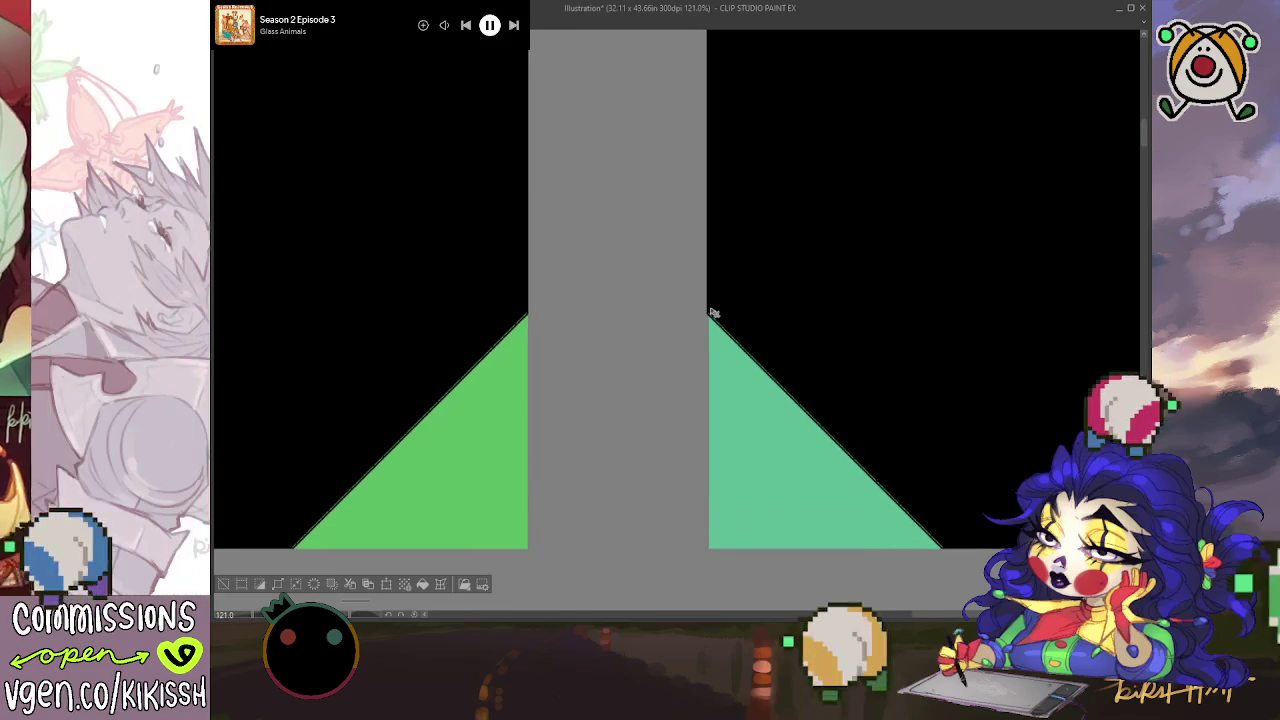
{"action": "scroll", "coordinate": [714, 312], "scroll_direction": "up", "scroll_amount": 1}
{"action": "scroll", "coordinate": [713, 313], "scroll_direction": "up", "scroll_amount": 1}
{"action": "scroll", "coordinate": [714, 313], "scroll_direction": "up", "scroll_amount": 1}
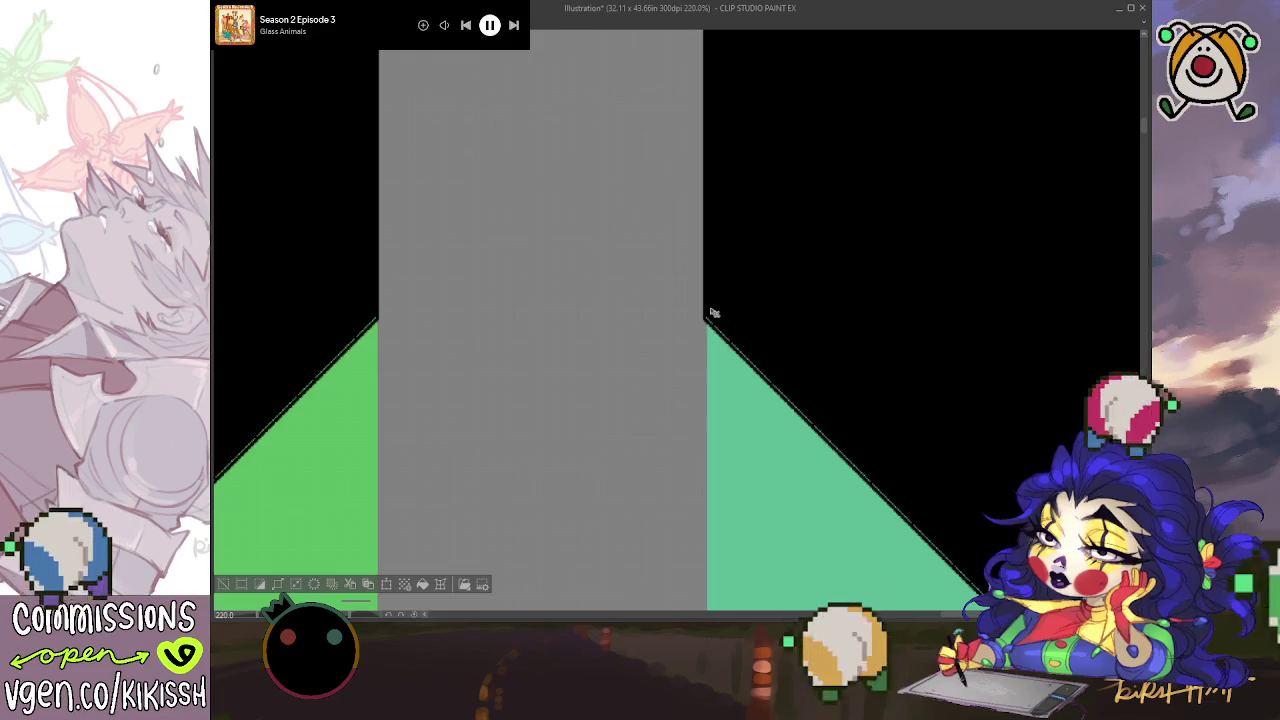
{"action": "scroll", "coordinate": [712, 313], "scroll_direction": "down", "scroll_amount": 3}
{"action": "scroll", "coordinate": [710, 314], "scroll_direction": "down", "scroll_amount": 3}
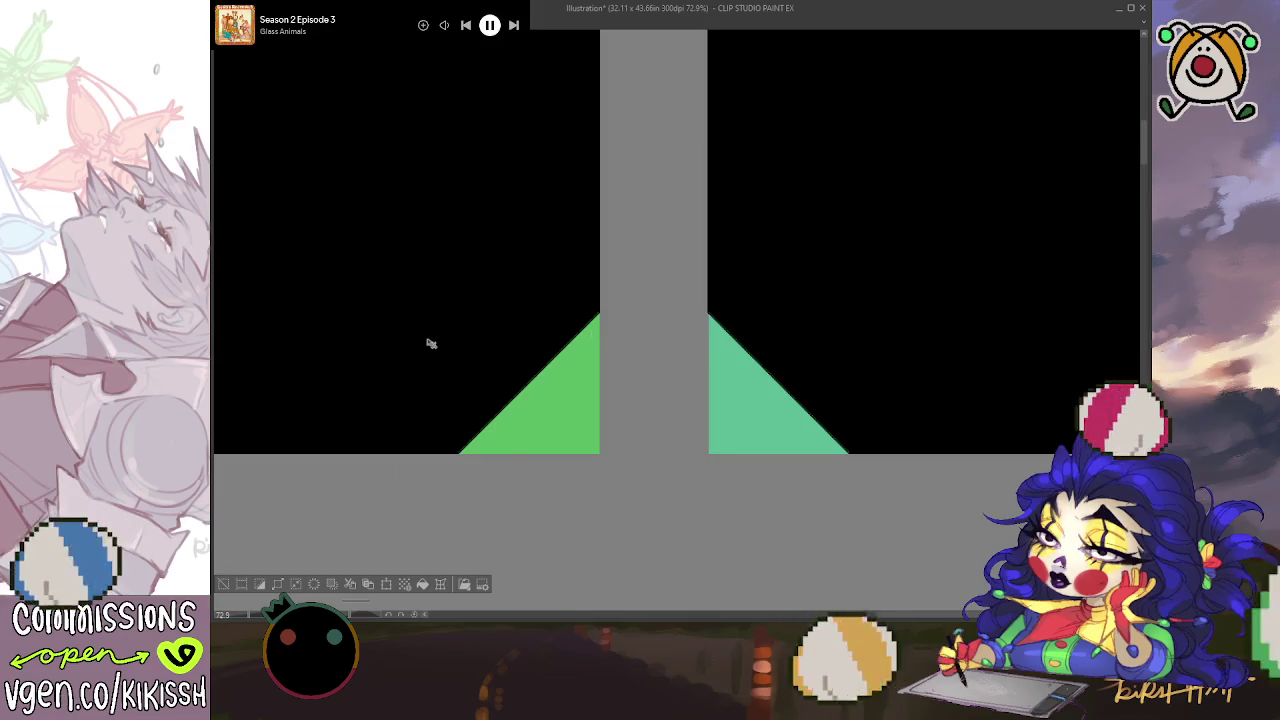
{"action": "scroll", "coordinate": [551, 311], "scroll_direction": "down", "scroll_amount": 1}
{"action": "scroll", "coordinate": [551, 313], "scroll_direction": "down", "scroll_amount": 1}
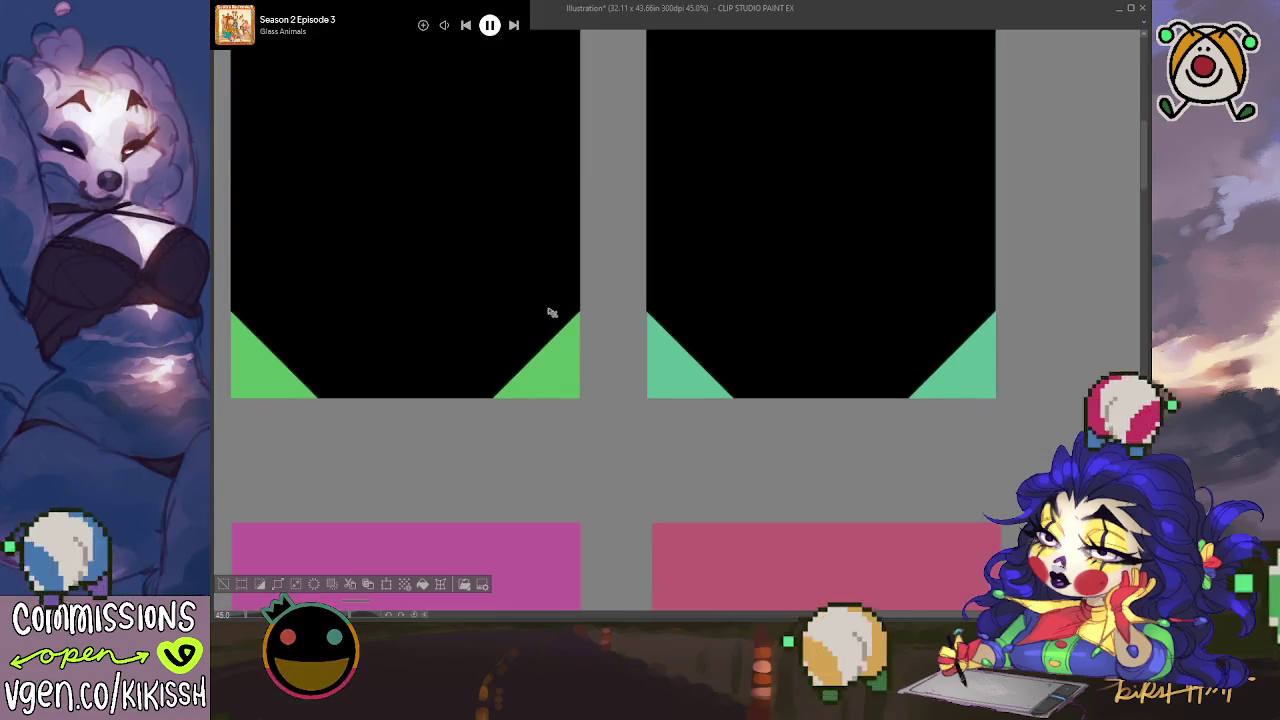
{"action": "mouse_move", "coordinate": [551, 313]}
{"action": "left_mouse_down"}
{"action": "mouse_move", "coordinate": [589, 331]}
{"action": "mouse_move", "coordinate": [517, 343]}
{"action": "mouse_move", "coordinate": [700, 346]}
{"action": "mouse_move", "coordinate": [759, 374]}
{"action": "mouse_move", "coordinate": [852, 368]}
{"action": "left_mouse_up"}
{"action": "left_click_drag", "start_coordinate": [649, 366], "coordinate": [712, 380]}
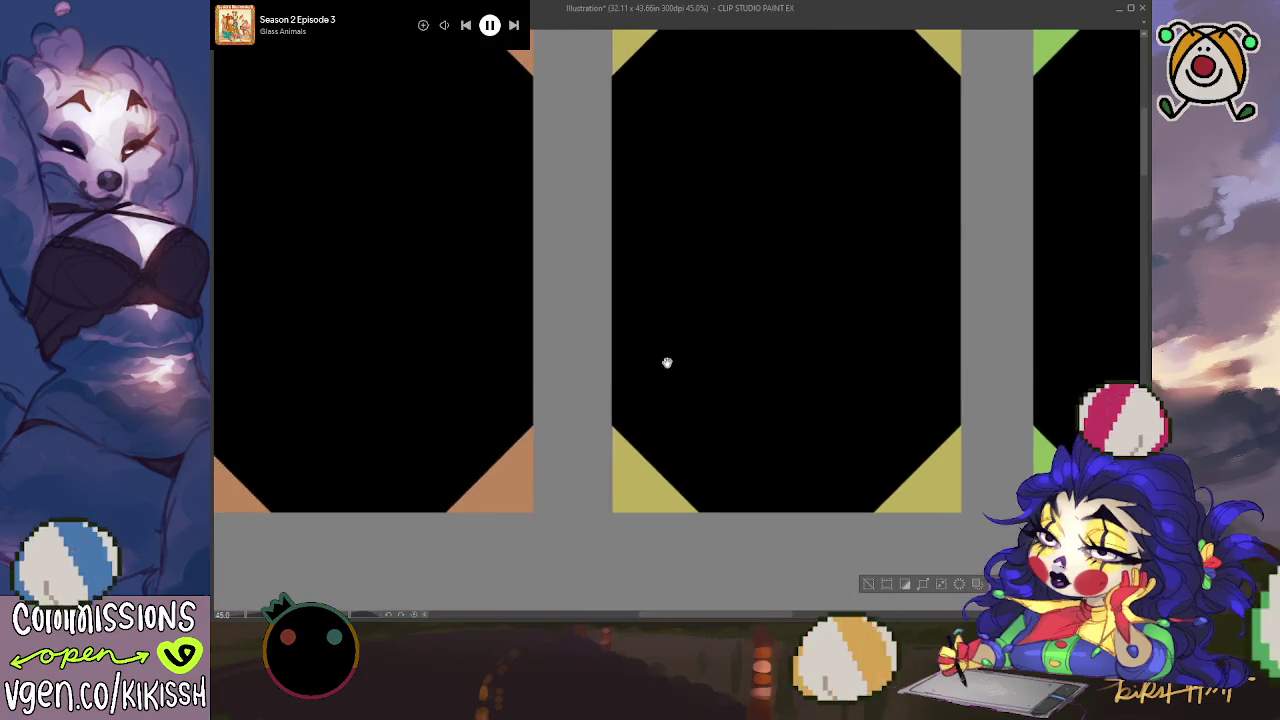
{"action": "scroll", "coordinate": [667, 362], "scroll_direction": "down", "scroll_amount": 1}
{"action": "scroll", "coordinate": [652, 363], "scroll_direction": "down", "scroll_amount": 1}
{"action": "scroll", "coordinate": [646, 360], "scroll_direction": "down", "scroll_amount": 1}
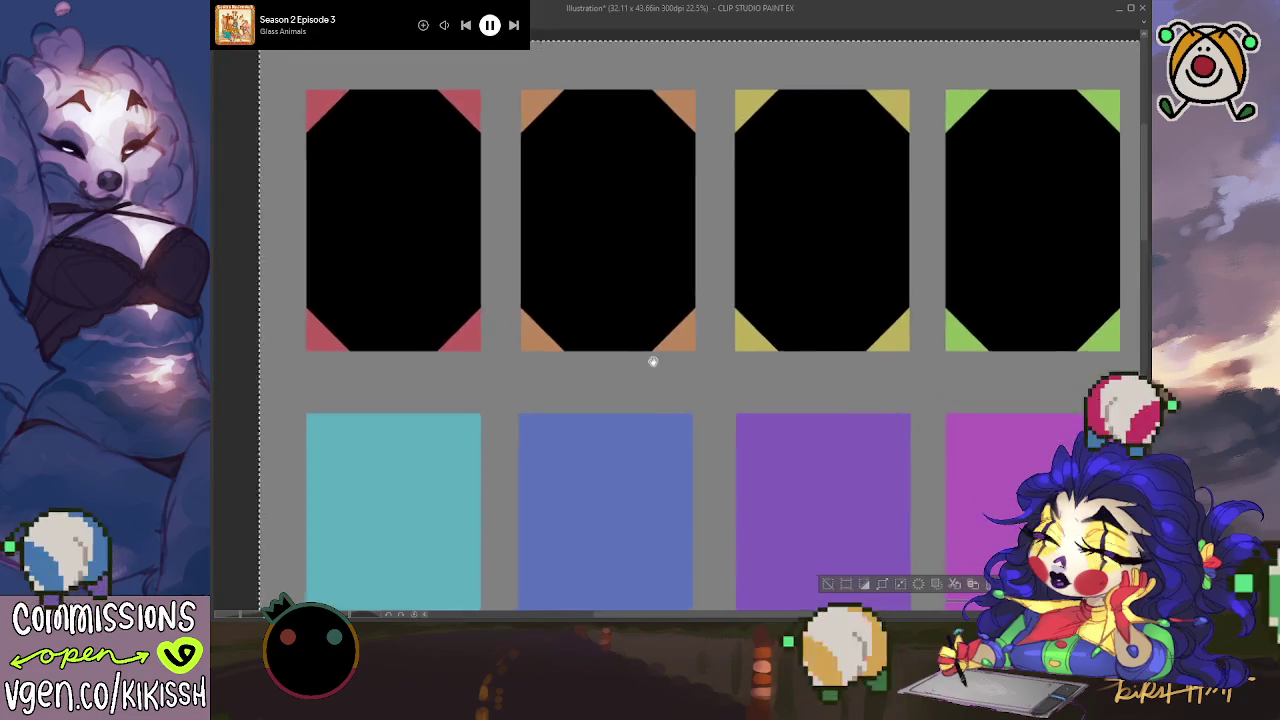
{"action": "left_click_drag", "start_coordinate": [652, 362], "coordinate": [605, 237]}
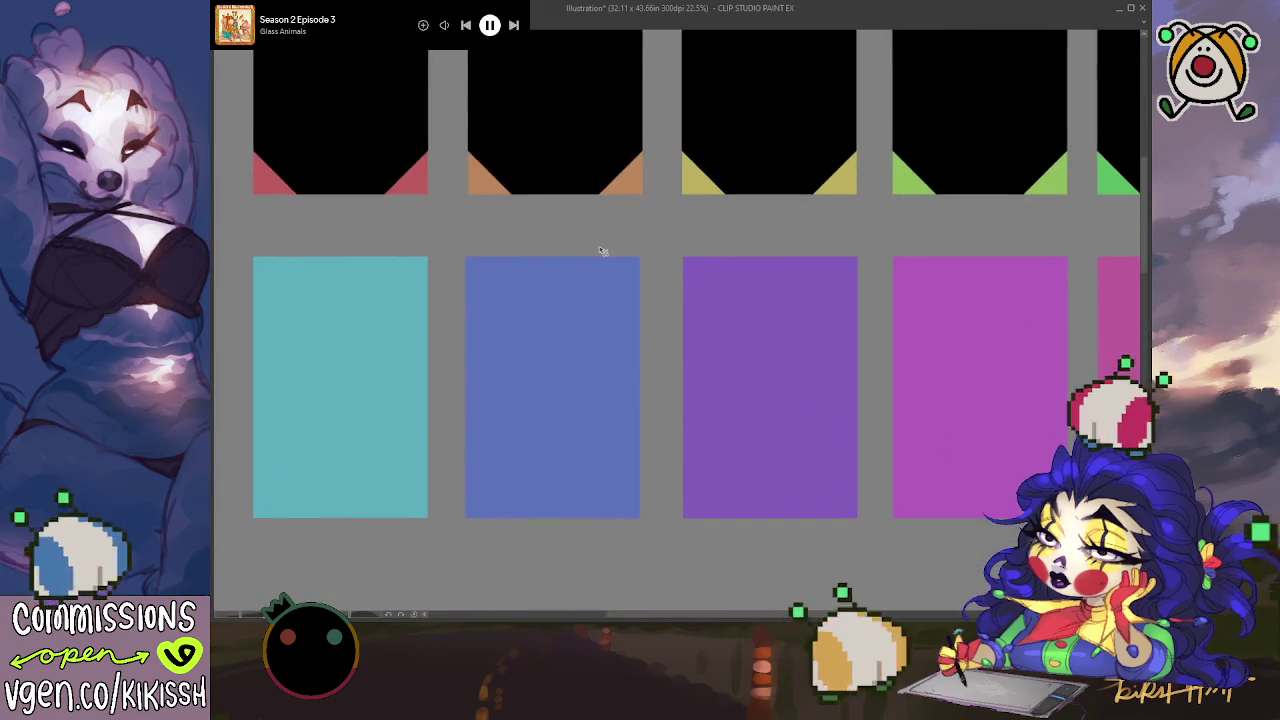
{"action": "left_click_drag", "start_coordinate": [600, 163], "coordinate": [586, 338]}
{"action": "left_click_drag", "start_coordinate": [584, 429], "coordinate": [577, 487]}
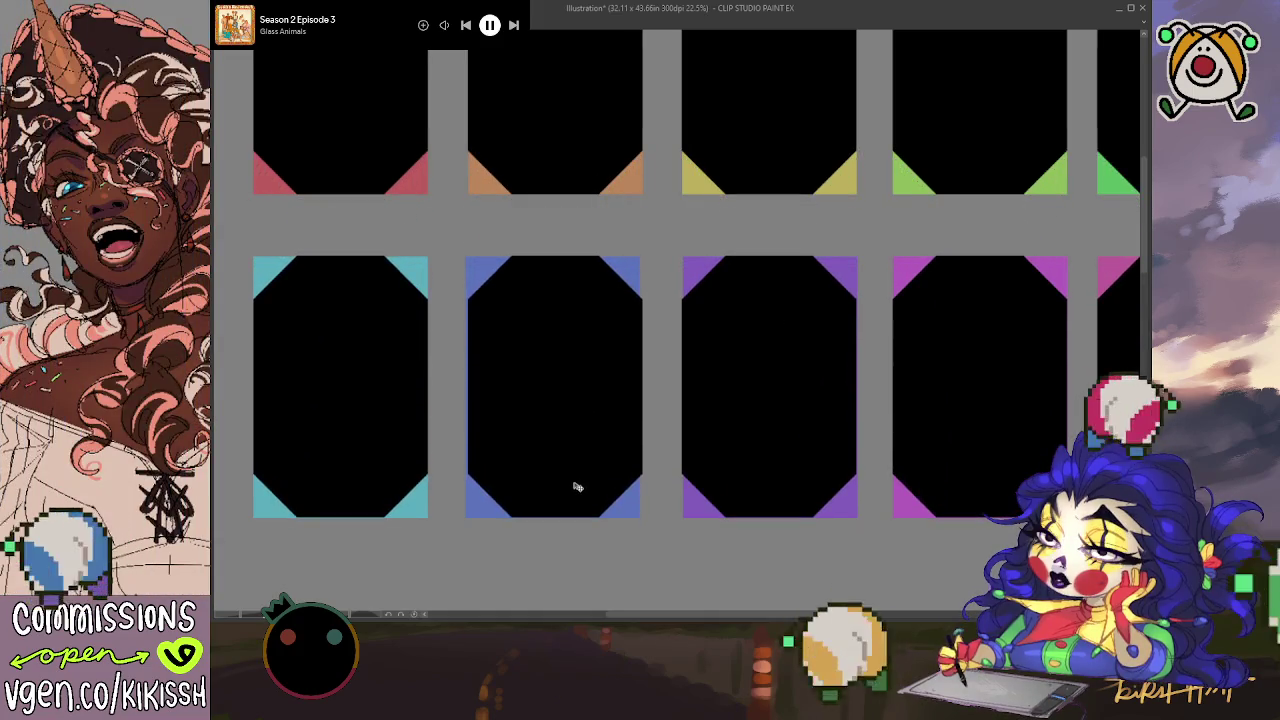
Step: Nudge the lower-row frames down slightly and the blue card's frame slightly right
{"action": "left_click_drag", "start_coordinate": [577, 487], "coordinate": [577, 489]}
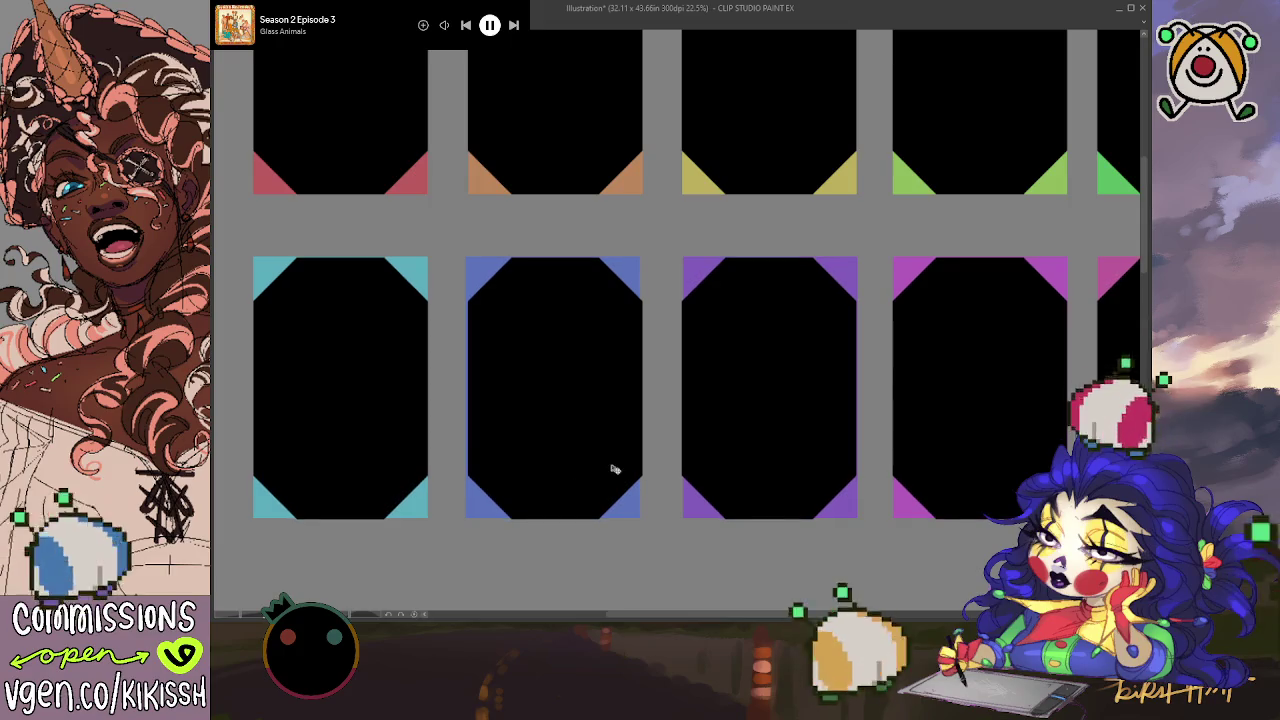
{"action": "left_click_drag", "start_coordinate": [694, 417], "coordinate": [443, 403]}
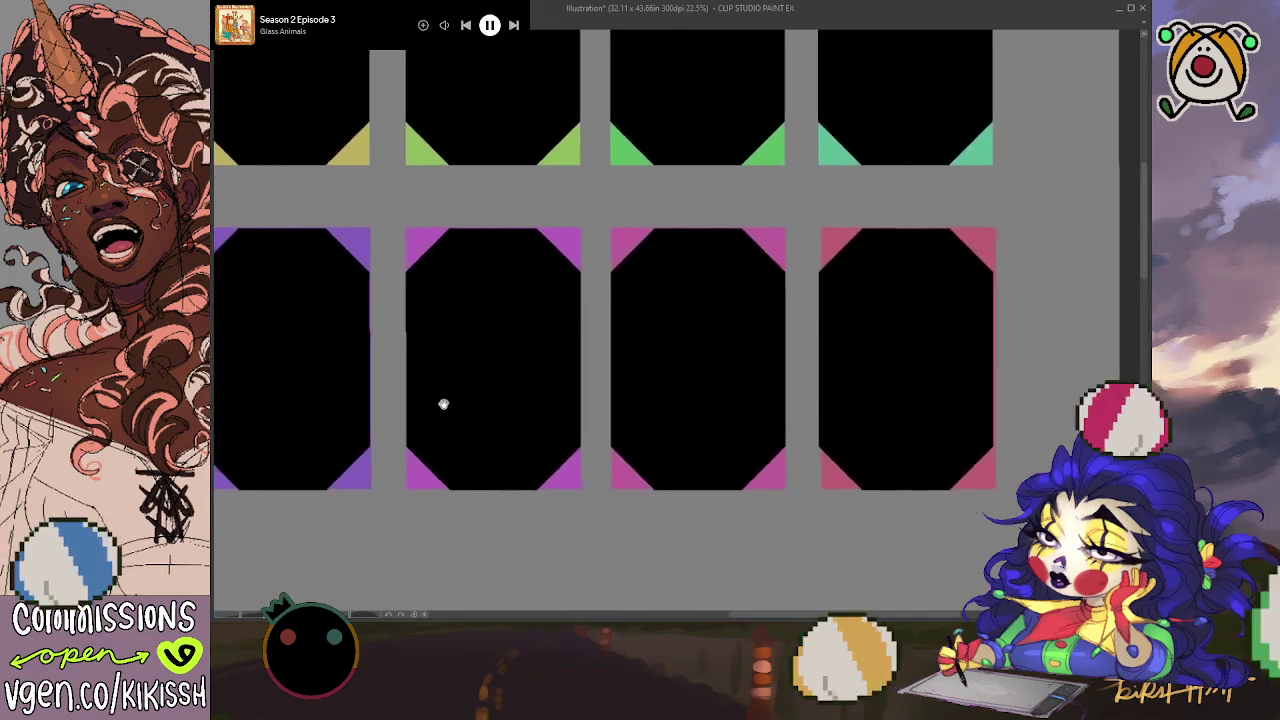
{"action": "mouse_move", "coordinate": [553, 406]}
{"action": "left_mouse_down"}
{"action": "mouse_move", "coordinate": [783, 391]}
{"action": "mouse_move", "coordinate": [603, 400]}
{"action": "mouse_move", "coordinate": [740, 400]}
{"action": "left_mouse_up"}
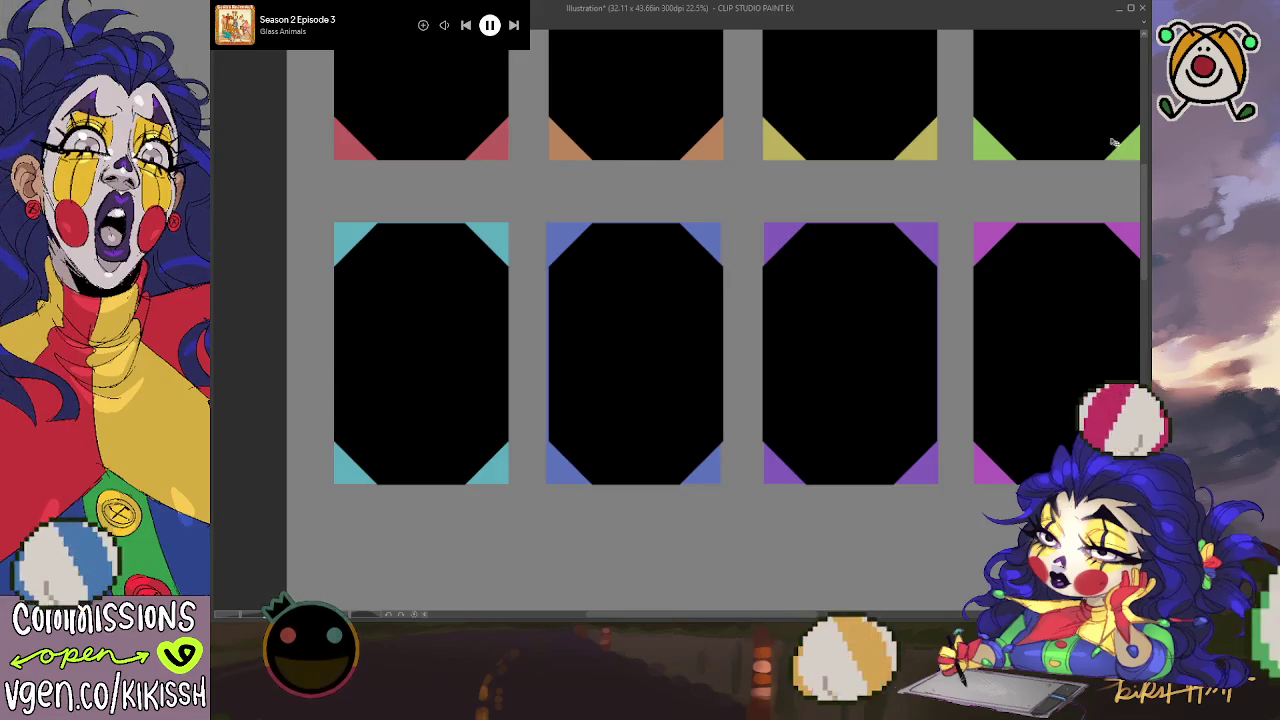
{"action": "mouse_move", "coordinate": [680, 309]}
{"action": "left_mouse_down"}
{"action": "mouse_move", "coordinate": [789, 177]}
{"action": "mouse_move", "coordinate": [567, 466]}
{"action": "left_mouse_up"}
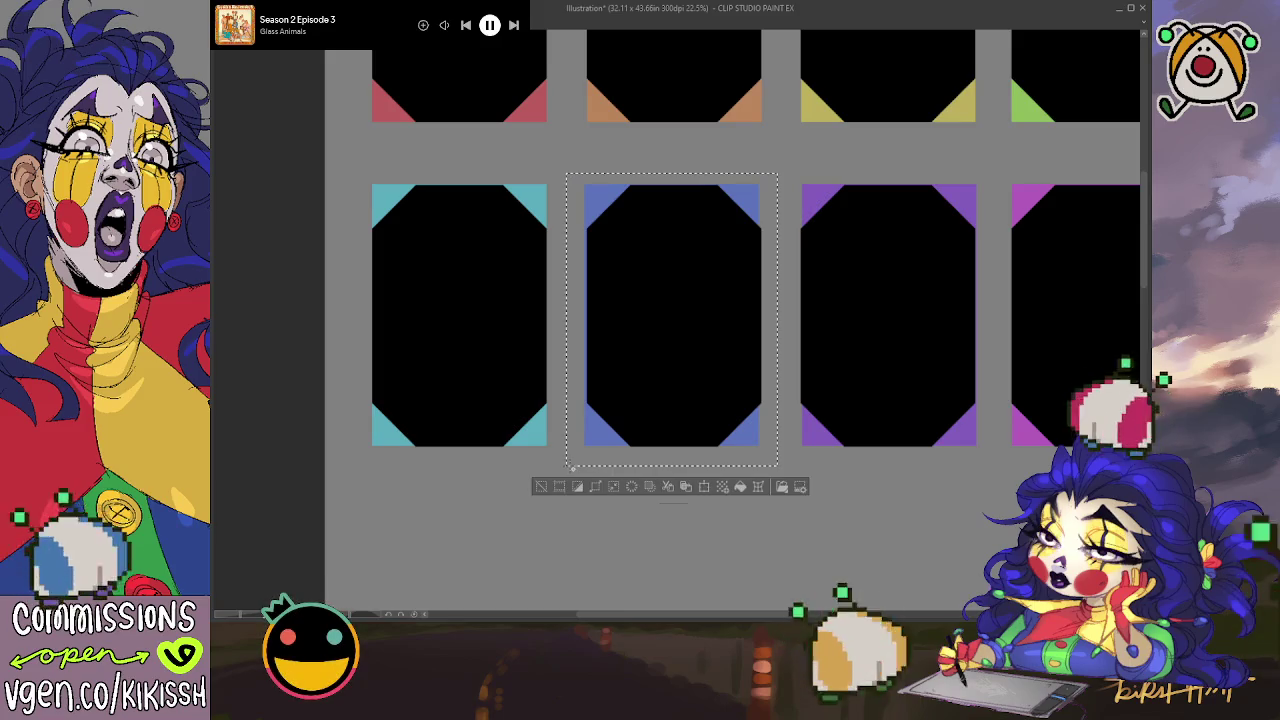
{"action": "left_click_drag", "start_coordinate": [779, 174], "coordinate": [570, 467]}
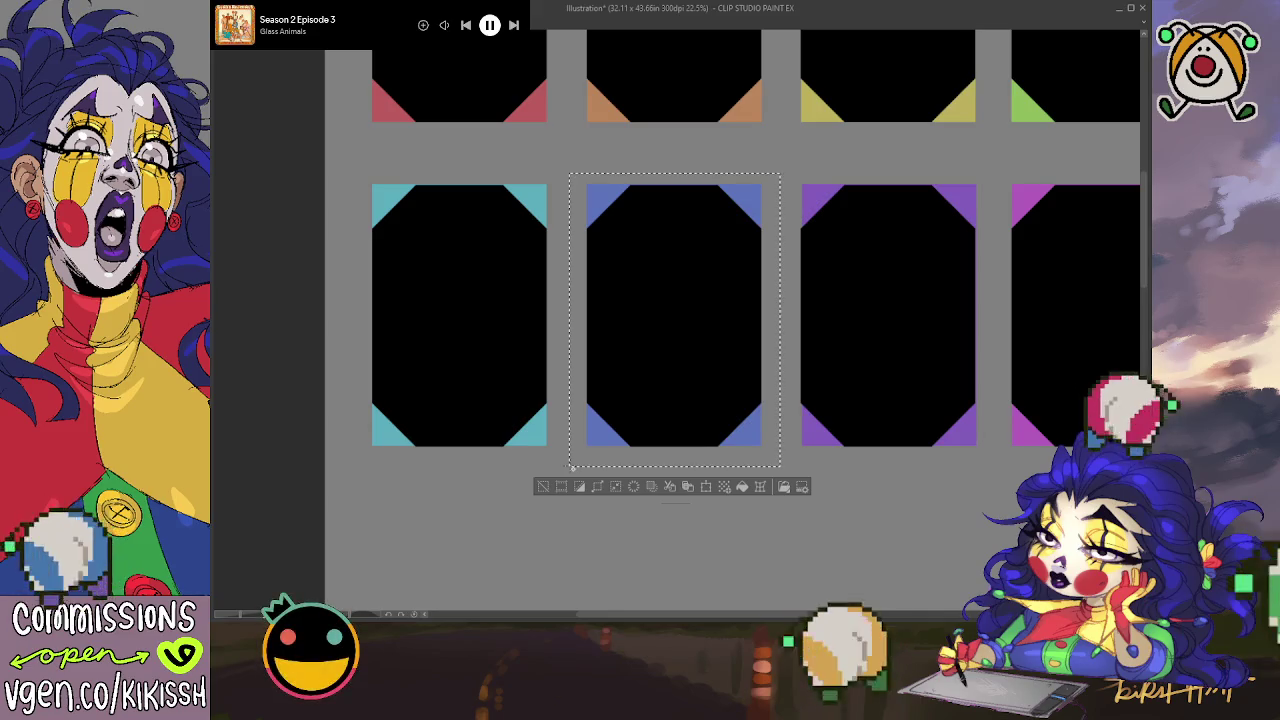
{"action": "key", "text": "ctrl+d"}
Step: Check the two purple card frames with rectangle selections, then deselect
{"action": "mouse_move", "coordinate": [648, 181]}
{"action": "left_mouse_down"}
{"action": "mouse_move", "coordinate": [773, 386]}
{"action": "mouse_move", "coordinate": [852, 480]}
{"action": "left_mouse_up"}
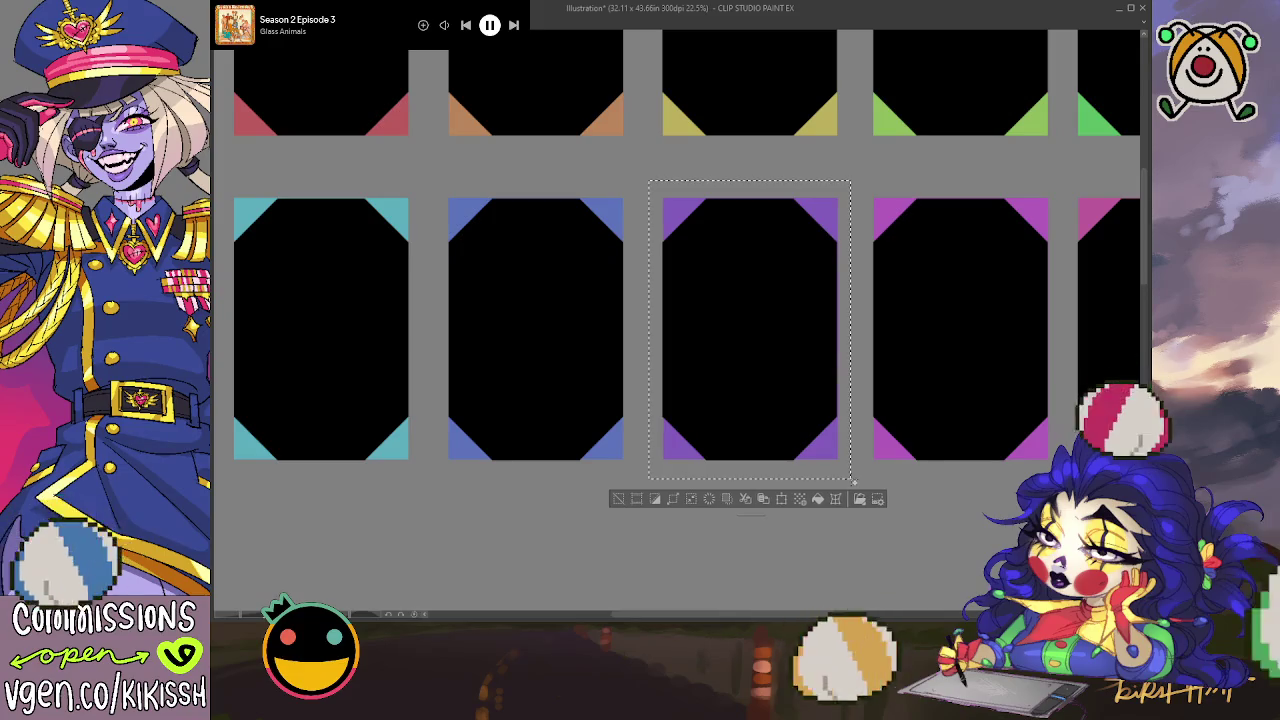
{"action": "key", "text": "ctrl+d"}
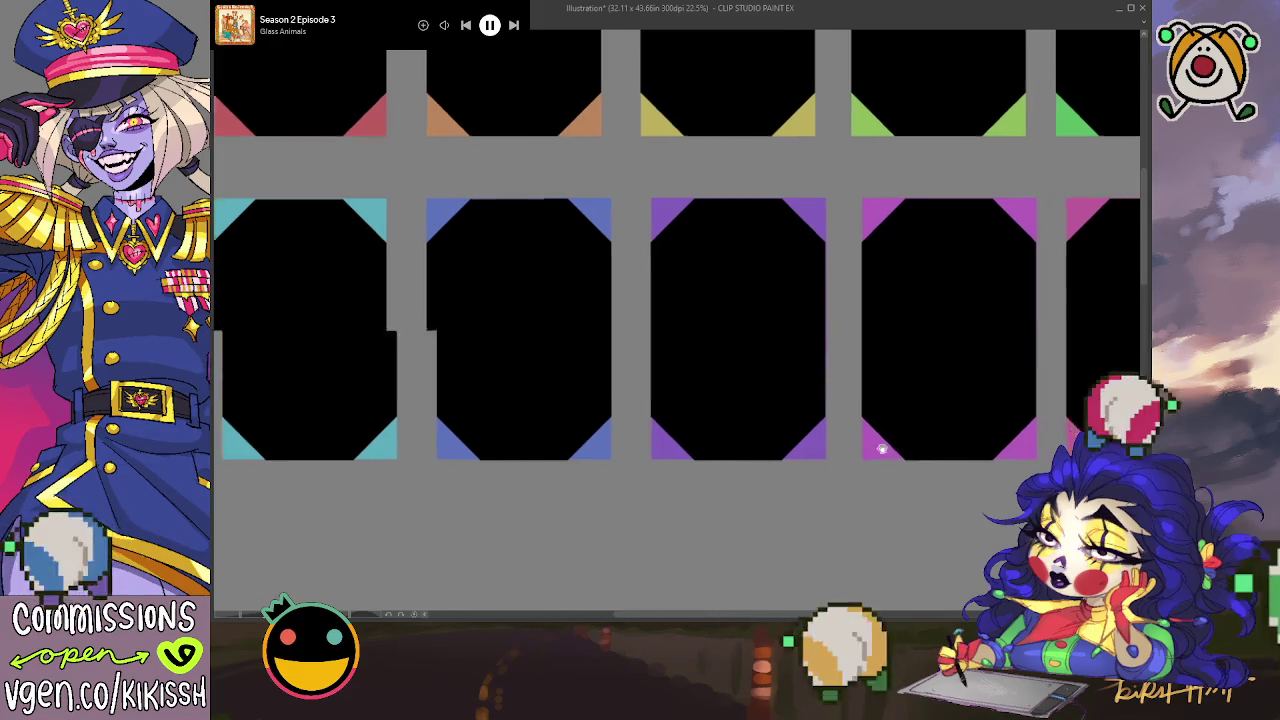
{"action": "left_click_drag", "start_coordinate": [881, 449], "coordinate": [680, 443]}
{"action": "scroll", "coordinate": [669, 400], "scroll_direction": "up", "scroll_amount": 2}
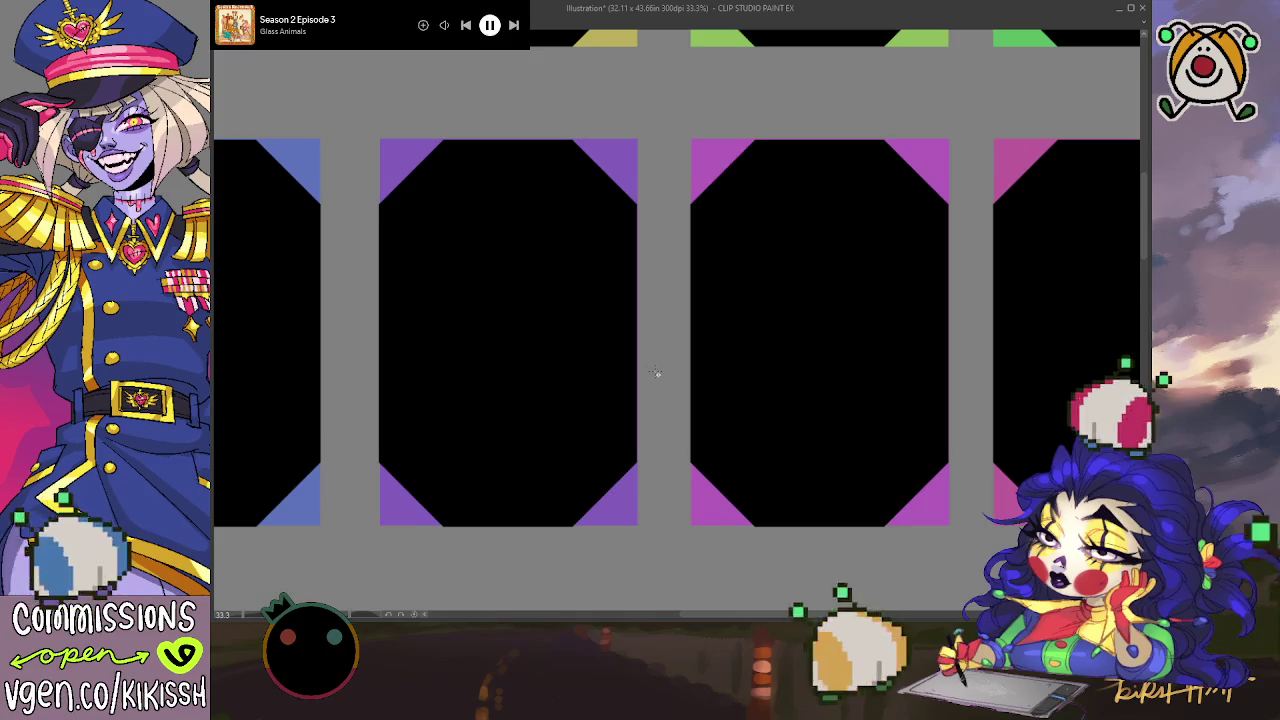
{"action": "left_click_drag", "start_coordinate": [357, 114], "coordinate": [657, 560]}
{"action": "key", "text": "ctrl+d"}
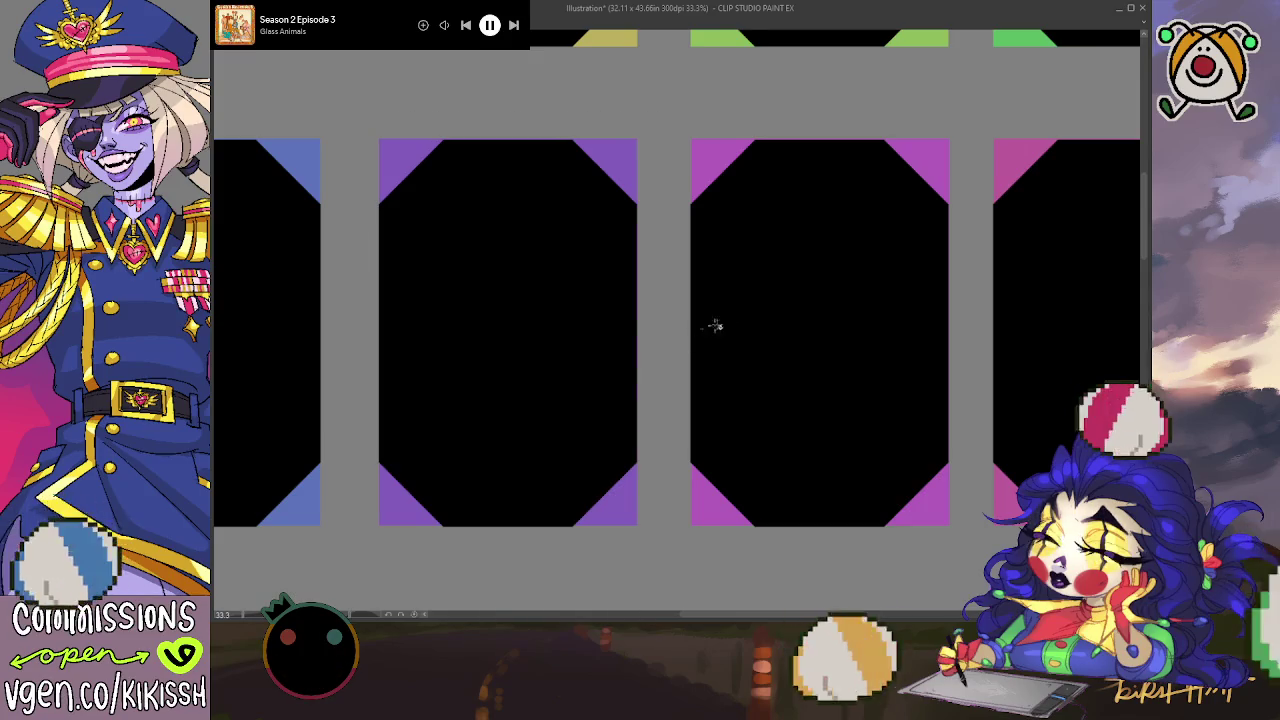
Step: Check alignment of the middle and third pink frames with rectangle selections
{"action": "left_click_drag", "start_coordinate": [715, 325], "coordinate": [667, 319]}
{"action": "left_click_drag", "start_coordinate": [626, 107], "coordinate": [931, 539]}
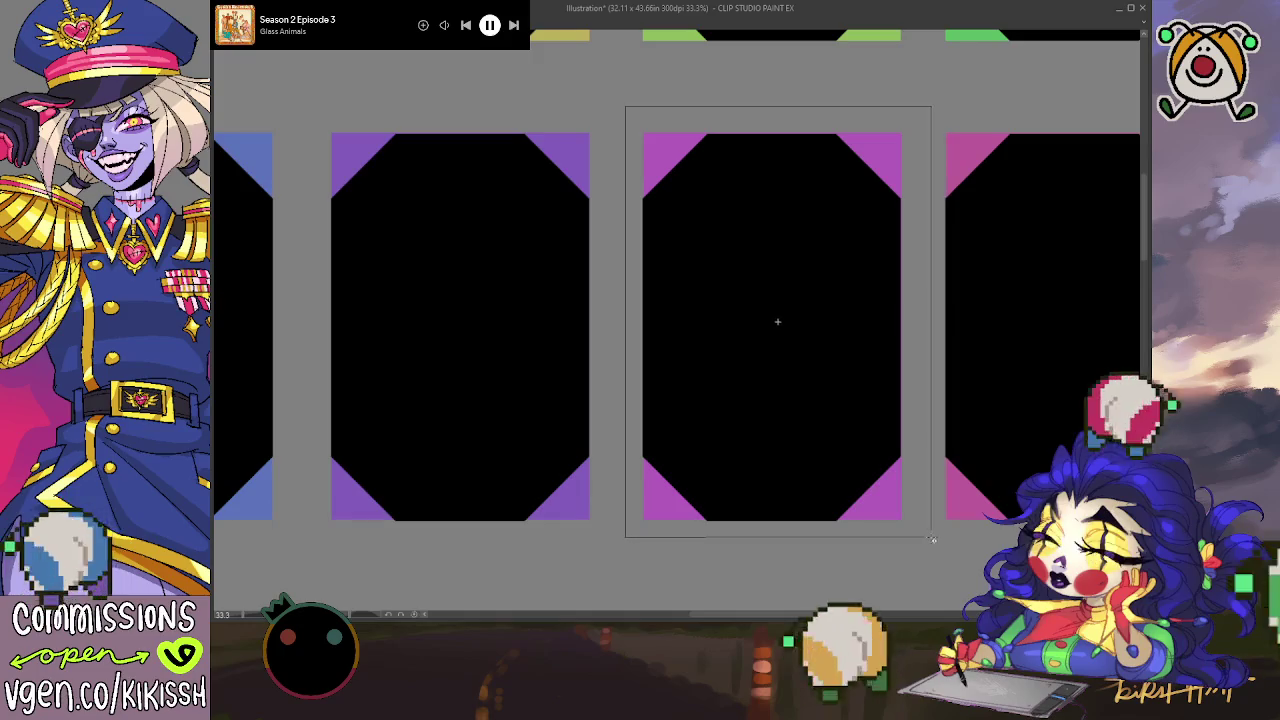
{"action": "key", "text": "ctrl+d"}
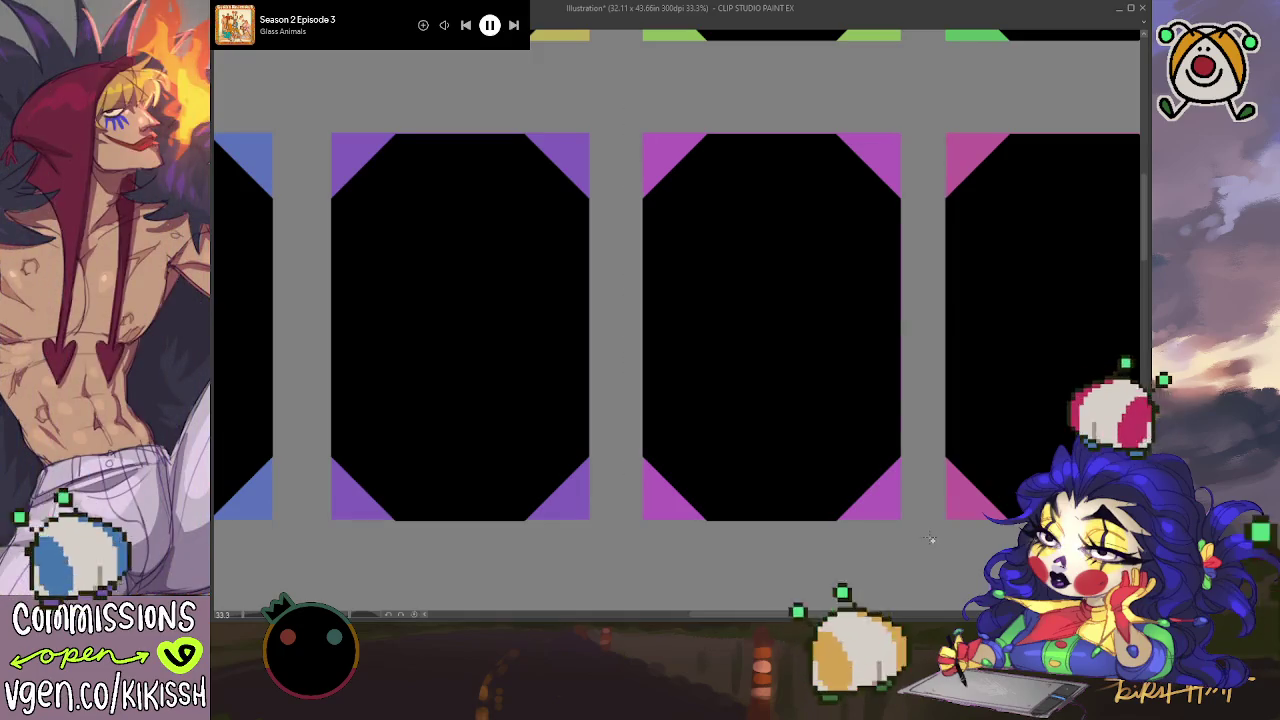
{"action": "left_click_drag", "start_coordinate": [602, 483], "coordinate": [672, 475]}
{"action": "left_click_drag", "start_coordinate": [685, 105], "coordinate": [983, 545]}
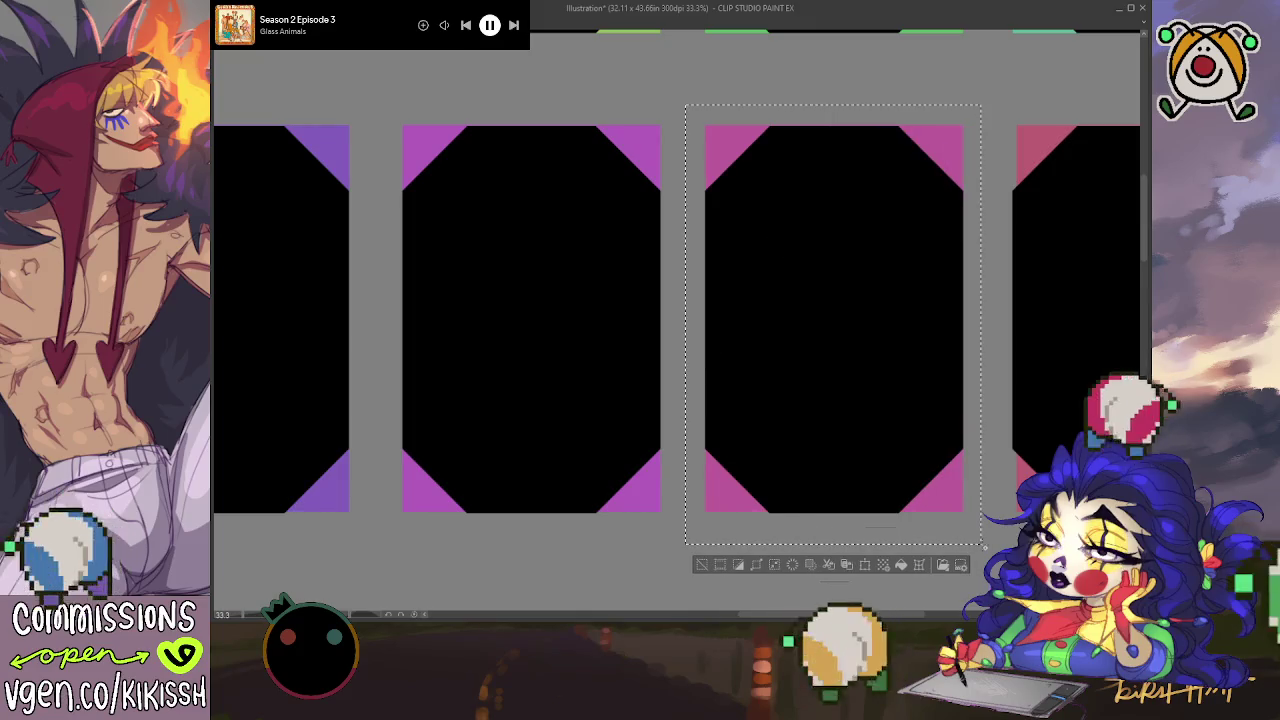
{"action": "key", "text": "ctrl+d"}
Step: Move the third pink frame a few pixels left, deselect, and zoom out to the whole grid
{"action": "mouse_move", "coordinate": [948, 511]}
{"action": "left_mouse_down"}
{"action": "mouse_move", "coordinate": [747, 524]}
{"action": "mouse_move", "coordinate": [652, 512]}
{"action": "left_mouse_up"}
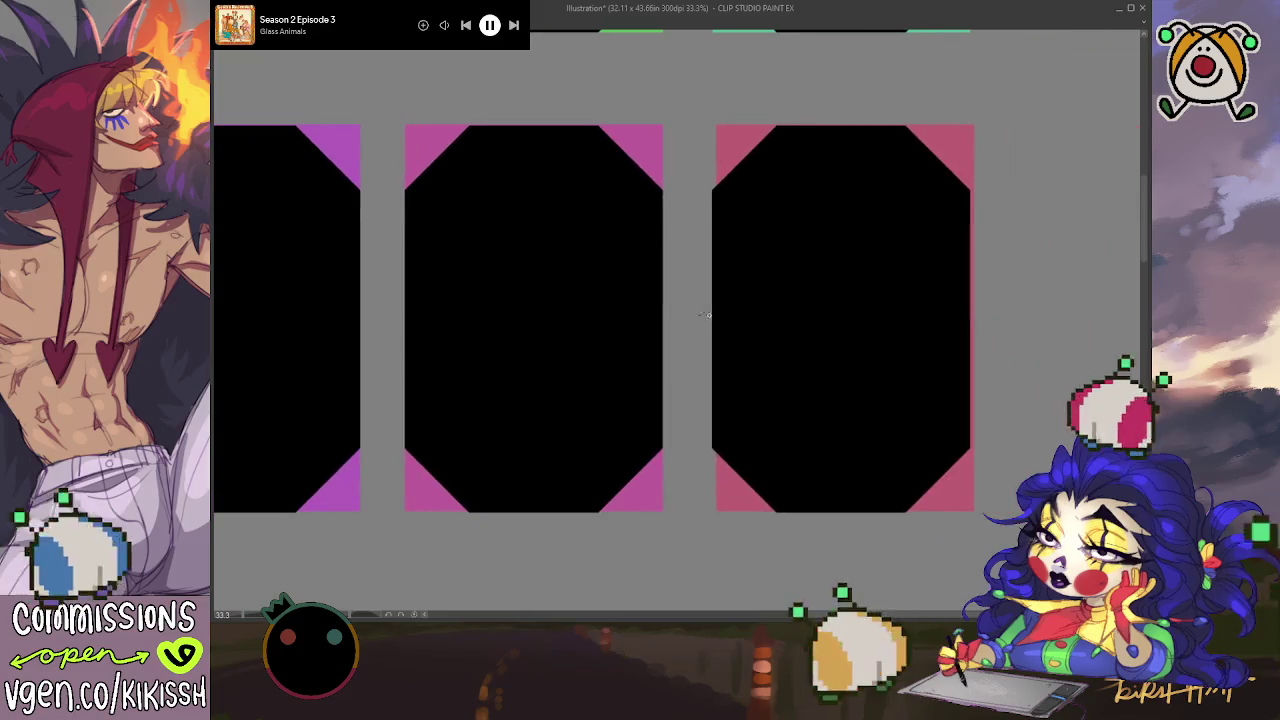
{"action": "left_click_drag", "start_coordinate": [699, 111], "coordinate": [997, 551]}
{"action": "left_click_drag", "start_coordinate": [848, 330], "coordinate": [844, 330]}
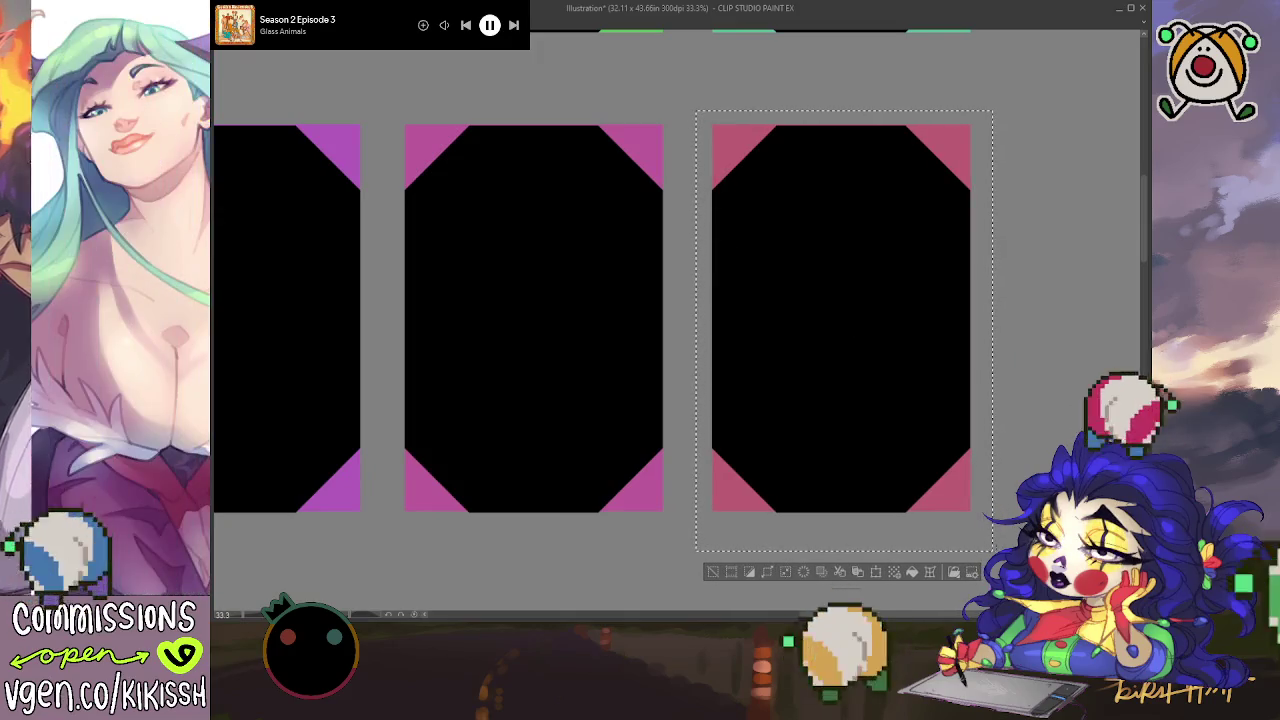
{"action": "key", "text": "ctrl+d"}
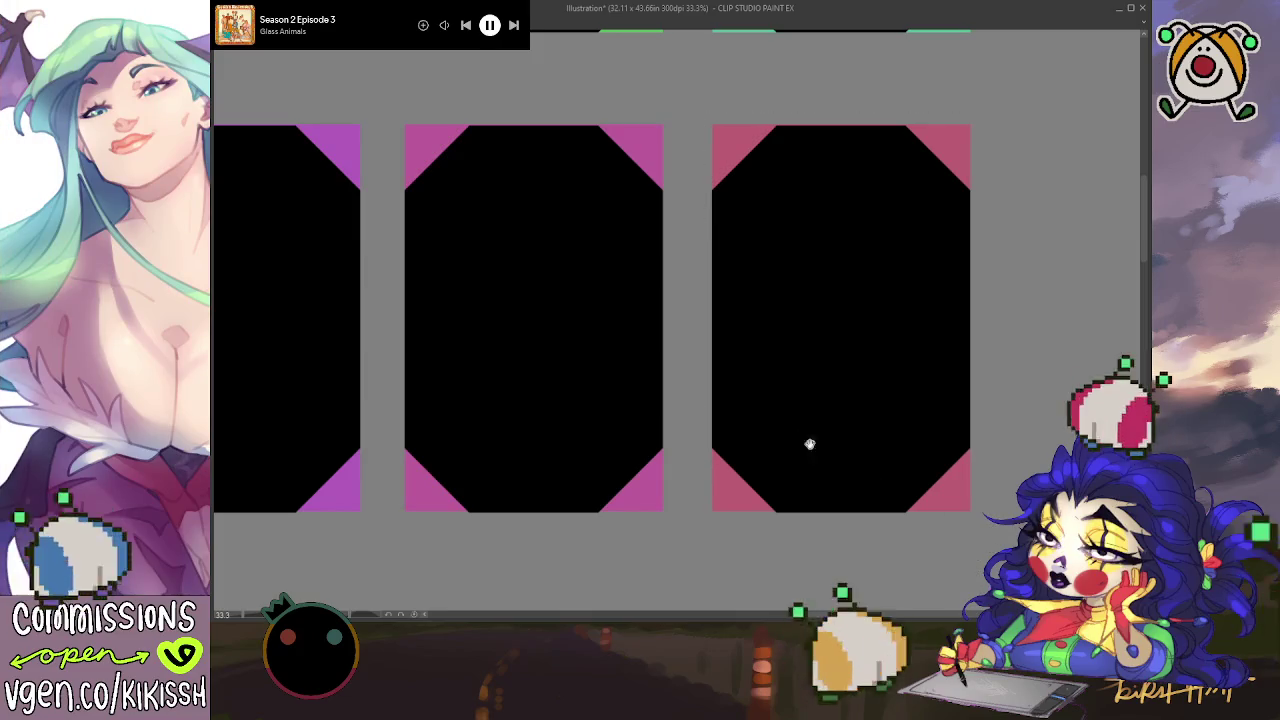
{"action": "scroll", "coordinate": [810, 444], "scroll_direction": "down", "scroll_amount": 1}
{"action": "scroll", "coordinate": [810, 444], "scroll_direction": "down", "scroll_amount": 2}
{"action": "left_click_drag", "start_coordinate": [755, 437], "coordinate": [789, 429]}
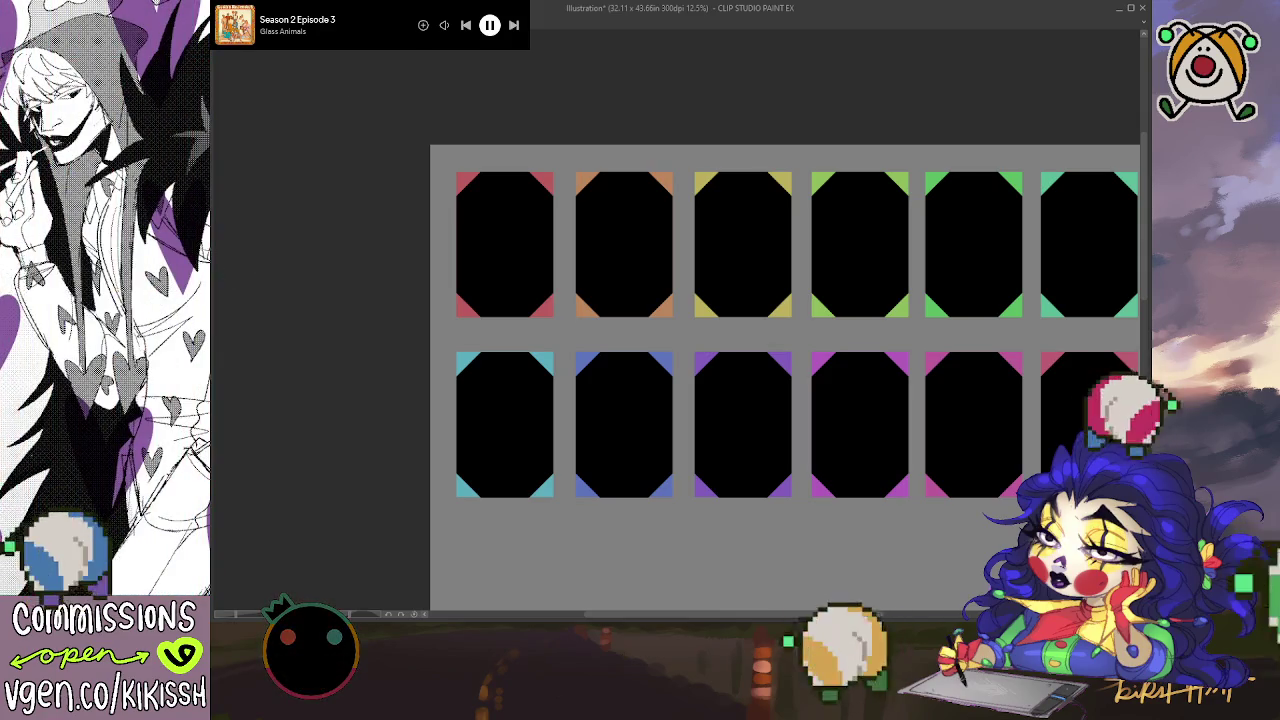
Step: Remove the black fills so all twelve cards show translucent colours
{"action": "key", "text": "ctrl+z"}
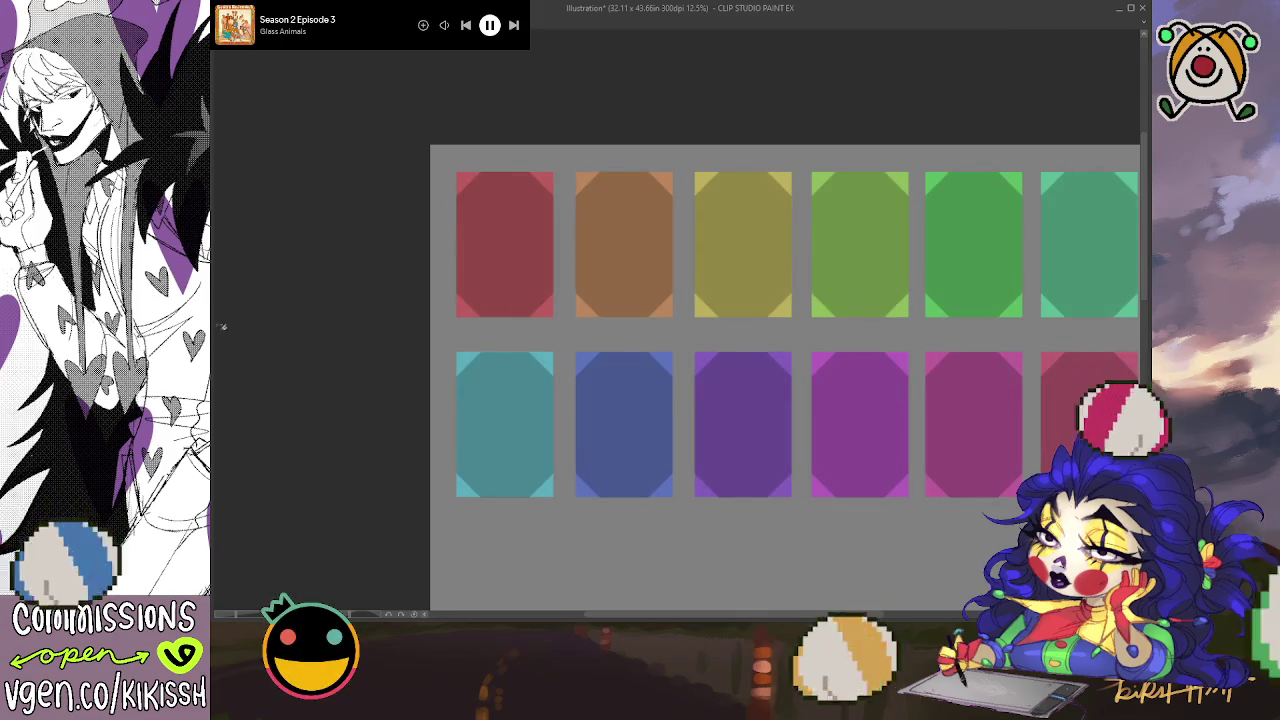
{"action": "scroll", "coordinate": [453, 206], "scroll_direction": "up", "scroll_amount": 2}
{"action": "scroll", "coordinate": [453, 206], "scroll_direction": "up", "scroll_amount": 2}
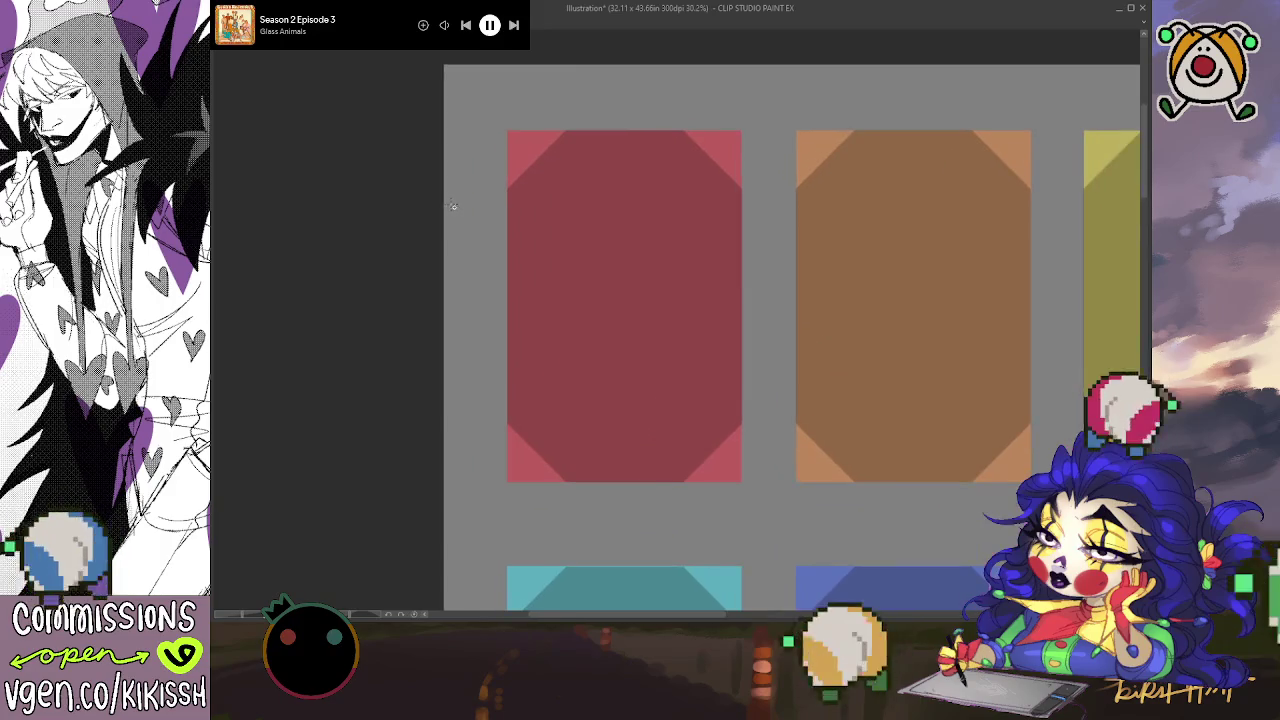
{"action": "scroll", "coordinate": [706, 220], "scroll_direction": "up", "scroll_amount": 2}
{"action": "scroll", "coordinate": [711, 223], "scroll_direction": "down", "scroll_amount": 1}
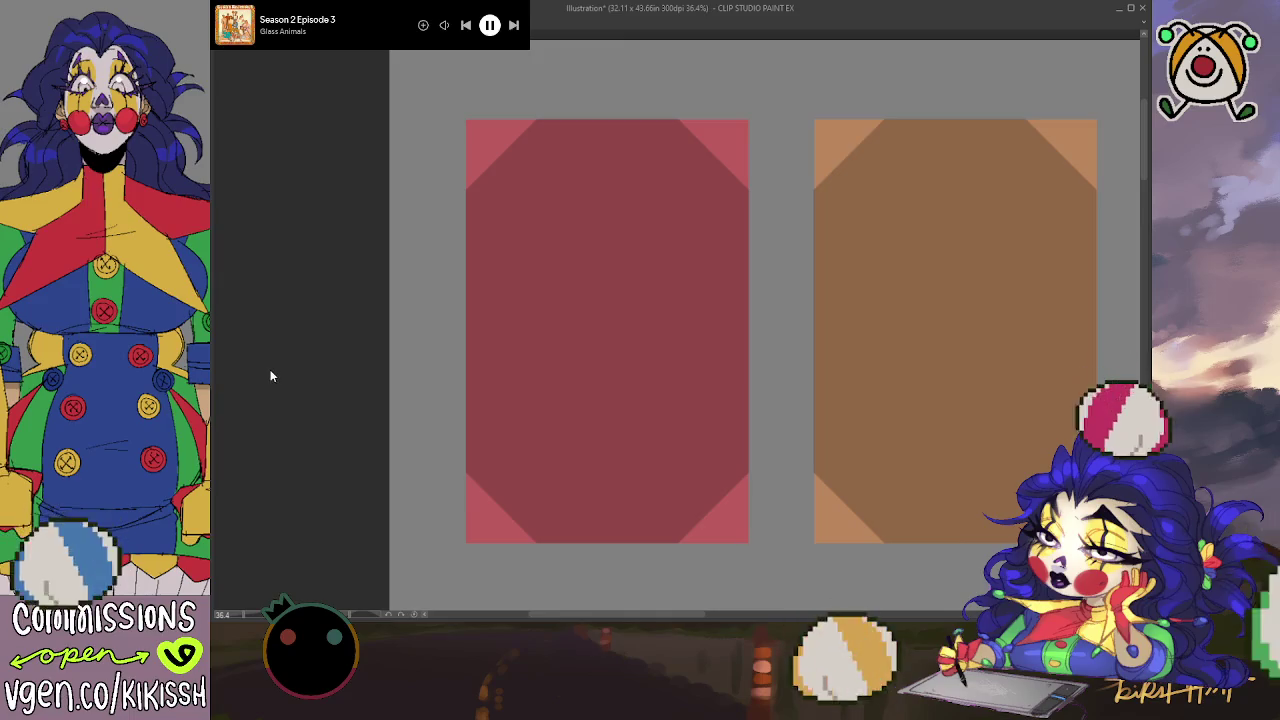
Step: Zoom in to inspect the first red card's sketch, then zoom back out to the full grid
{"action": "scroll", "coordinate": [495, 305], "scroll_direction": "up", "scroll_amount": 1}
{"action": "scroll", "coordinate": [560, 308], "scroll_direction": "up", "scroll_amount": 1}
{"action": "scroll", "coordinate": [490, 314], "scroll_direction": "up", "scroll_amount": 1}
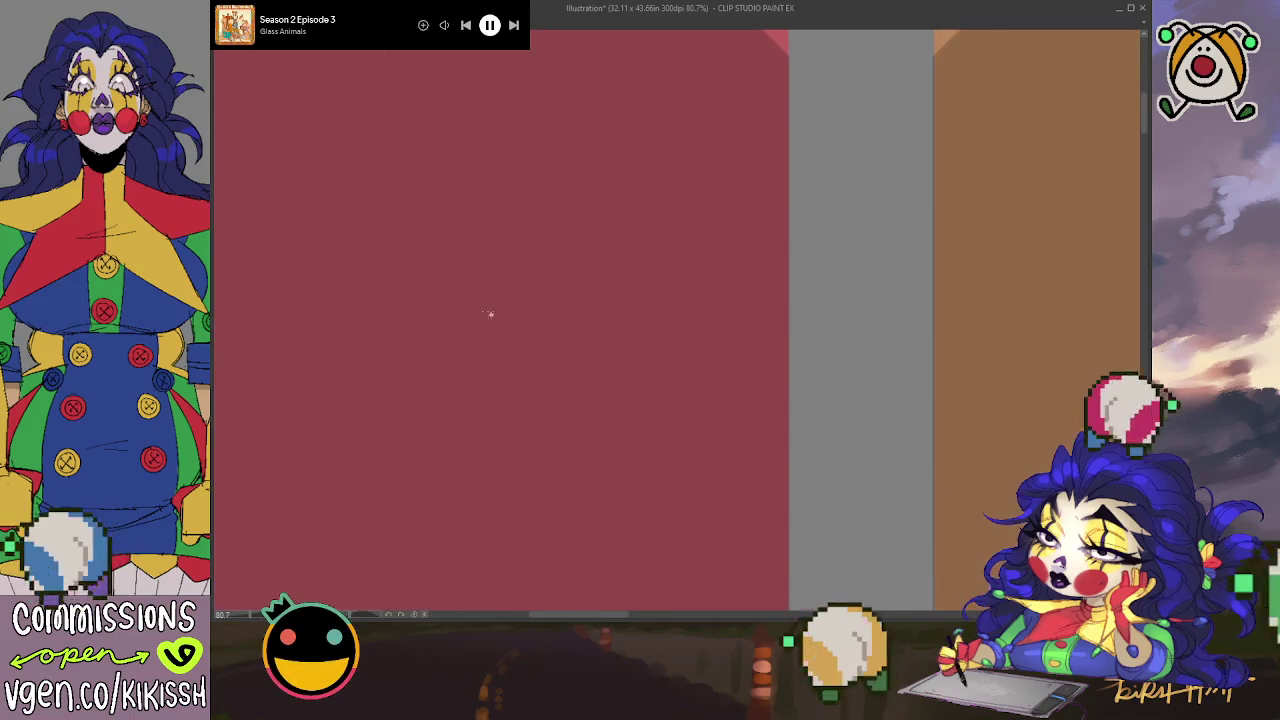
{"action": "scroll", "coordinate": [700, 314], "scroll_direction": "up", "scroll_amount": 1}
{"action": "scroll", "coordinate": [705, 310], "scroll_direction": "down", "scroll_amount": 2}
{"action": "scroll", "coordinate": [698, 308], "scroll_direction": "down", "scroll_amount": 1}
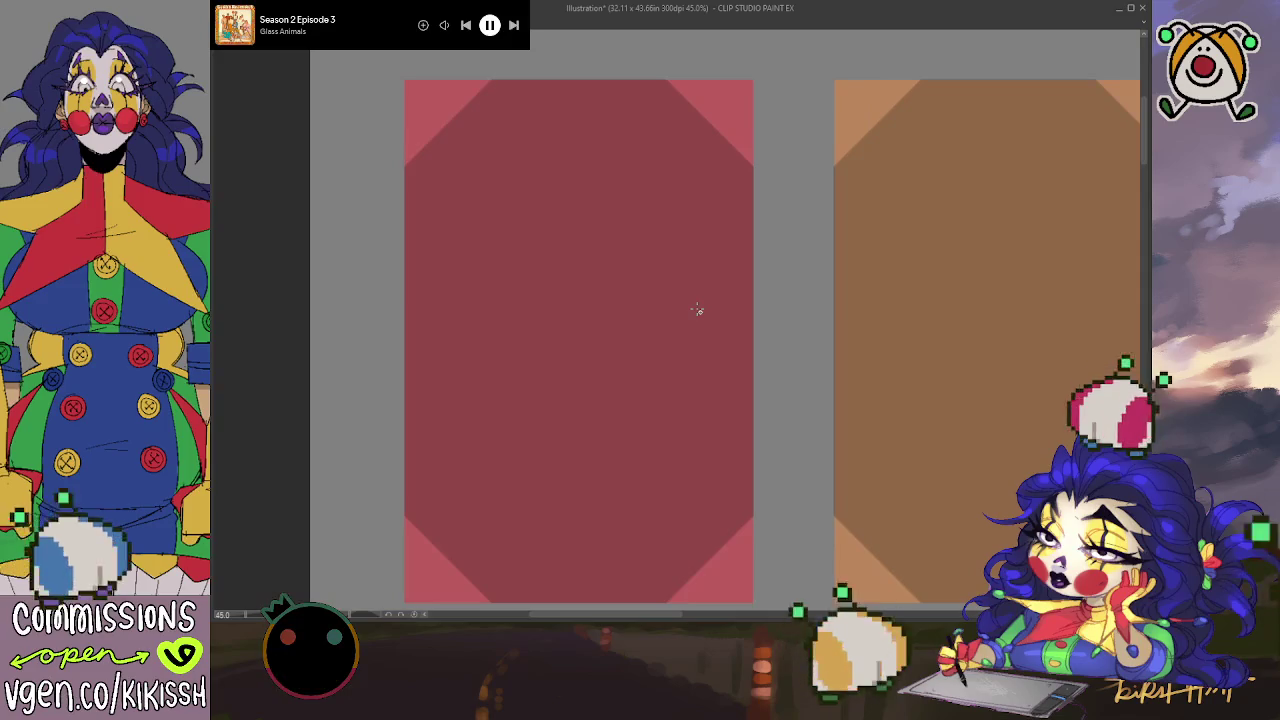
{"action": "left_click_drag", "start_coordinate": [660, 308], "coordinate": [650, 308]}
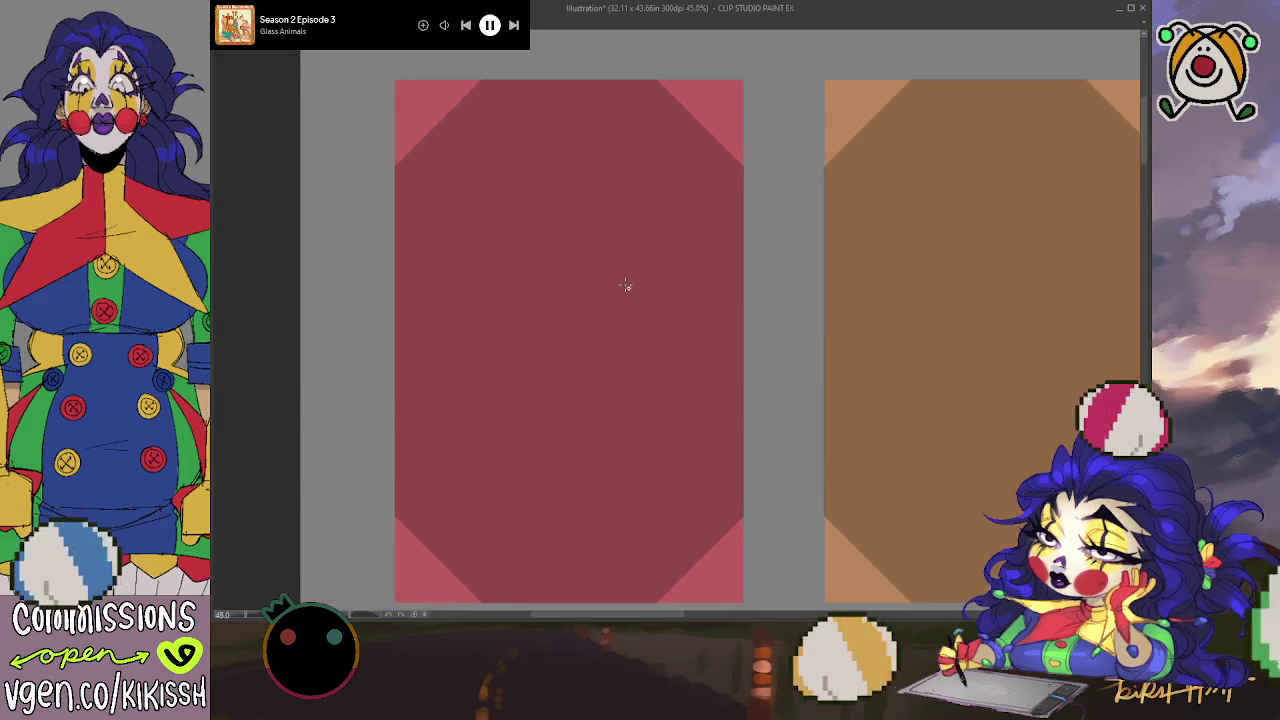
{"action": "scroll", "coordinate": [621, 284], "scroll_direction": "down", "scroll_amount": 1}
{"action": "scroll", "coordinate": [617, 280], "scroll_direction": "down", "scroll_amount": 1}
{"action": "scroll", "coordinate": [680, 310], "scroll_direction": "down", "scroll_amount": 1}
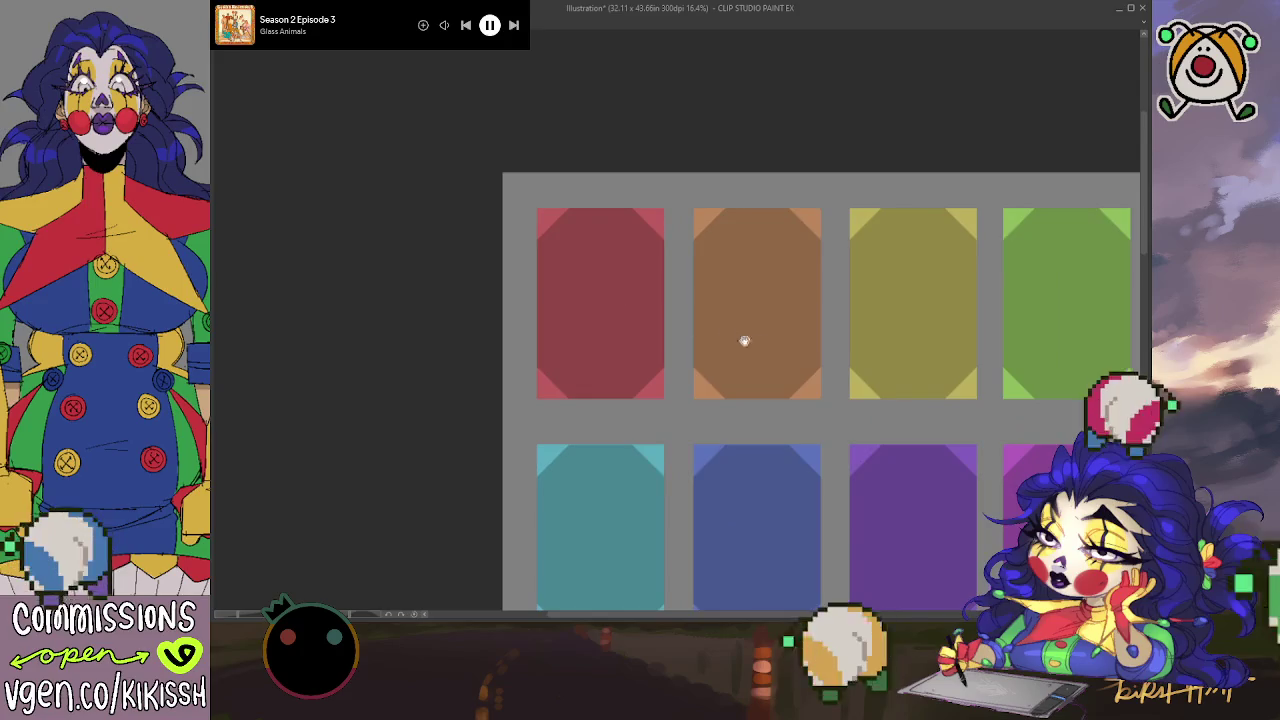
{"action": "mouse_move", "coordinate": [743, 343]}
{"action": "left_mouse_down"}
{"action": "mouse_move", "coordinate": [451, 286]}
{"action": "mouse_move", "coordinate": [746, 283]}
{"action": "left_mouse_up"}
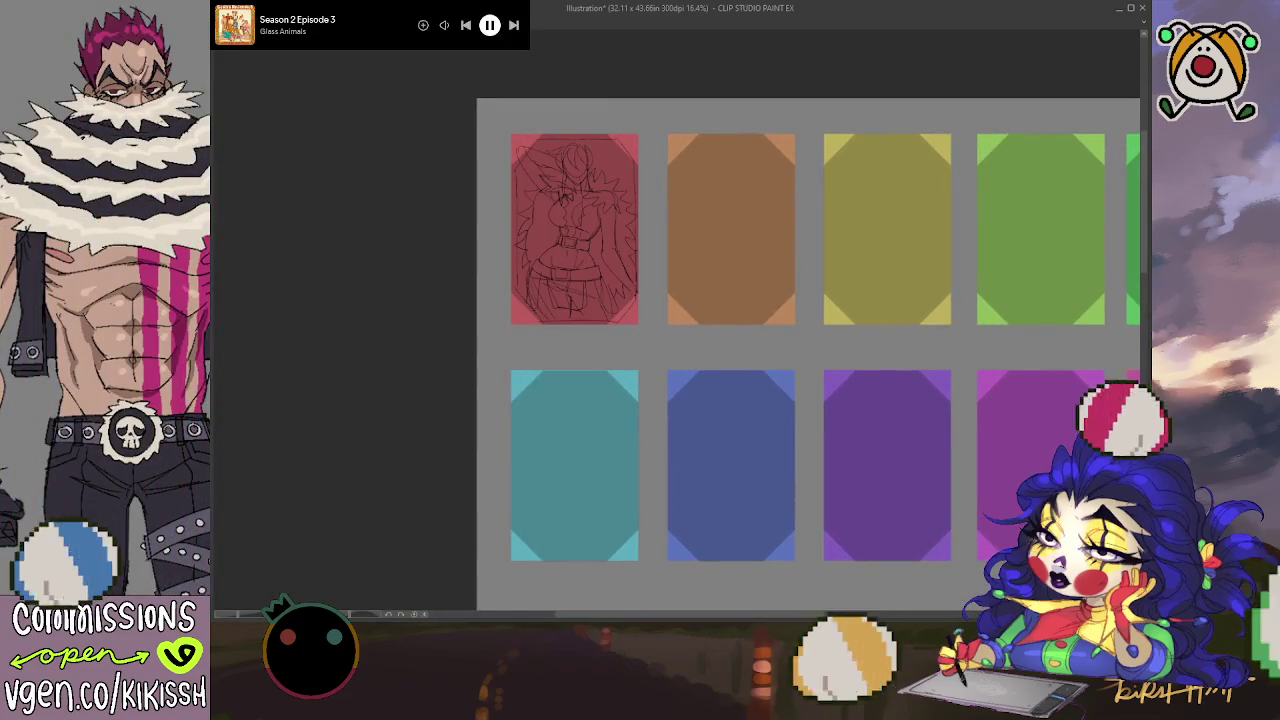
Step: Zoom in on the first red card and step the sketch back two undos, then redo both
{"action": "scroll", "coordinate": [550, 206], "scroll_direction": "up", "scroll_amount": 1}
{"action": "scroll", "coordinate": [552, 207], "scroll_direction": "up", "scroll_amount": 1}
{"action": "scroll", "coordinate": [556, 208], "scroll_direction": "up", "scroll_amount": 1}
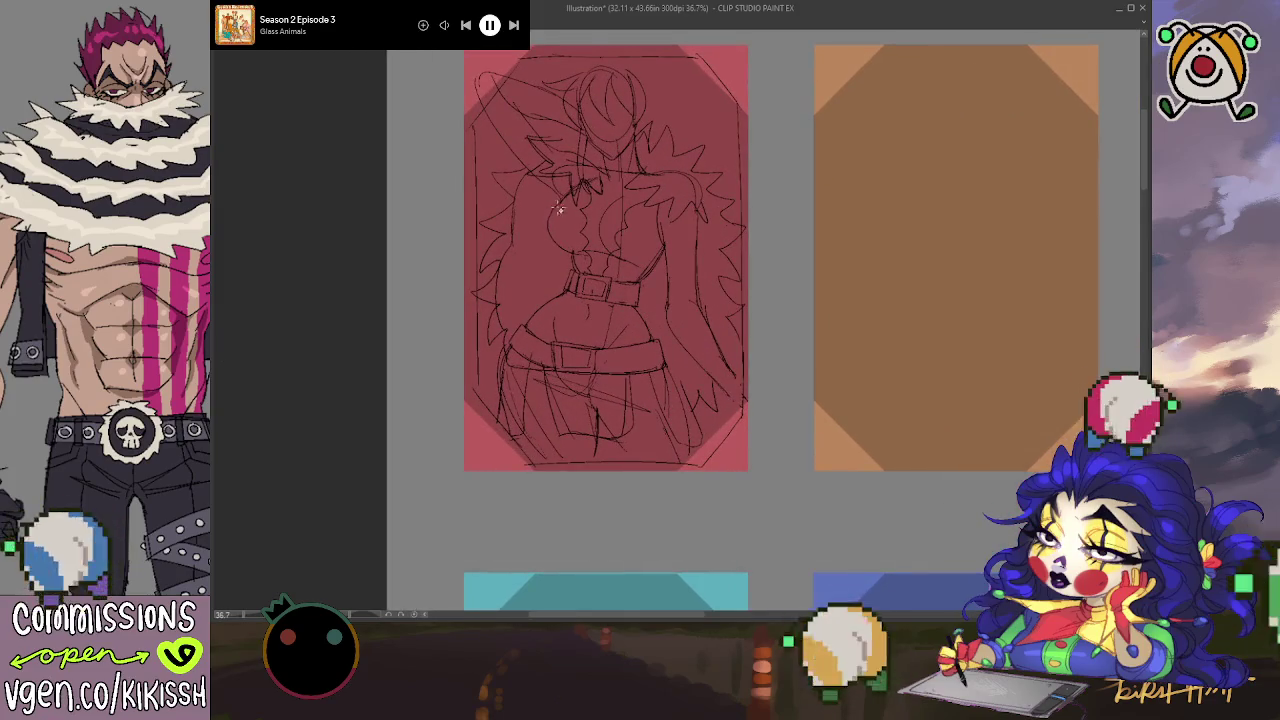
{"action": "left_click_drag", "start_coordinate": [558, 207], "coordinate": [583, 213]}
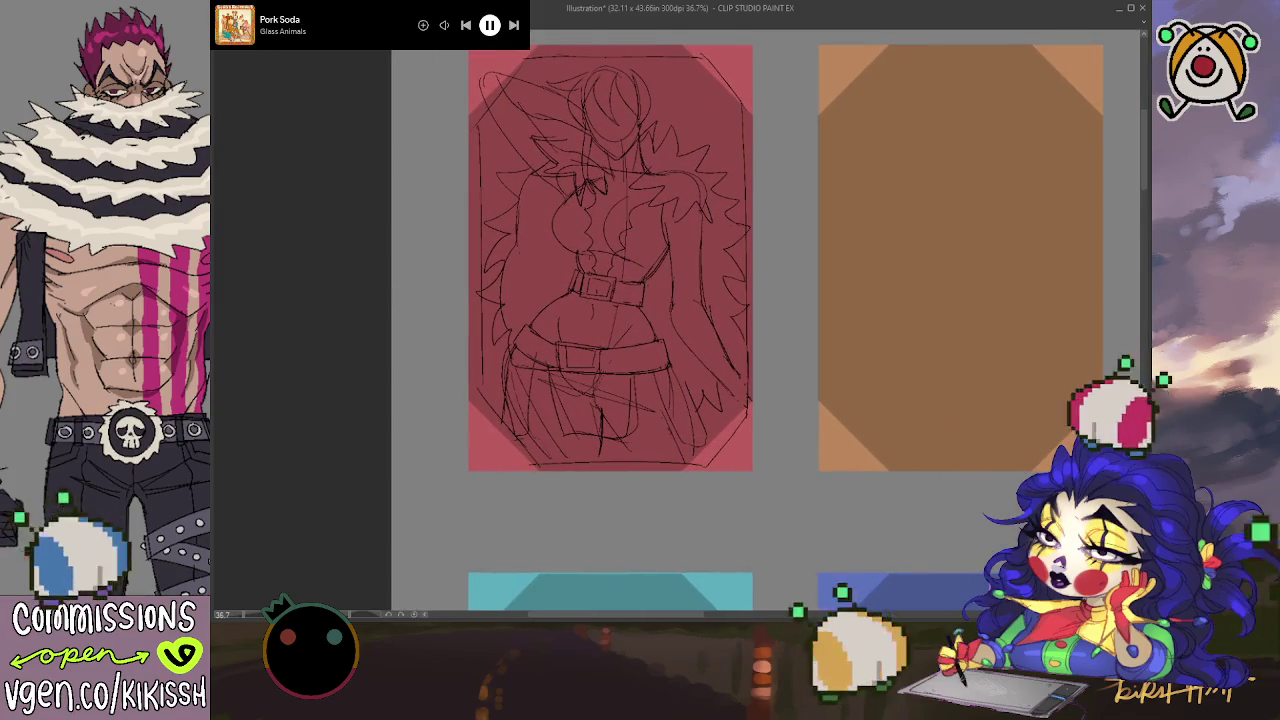
{"action": "key", "text": "ctrl+z"}
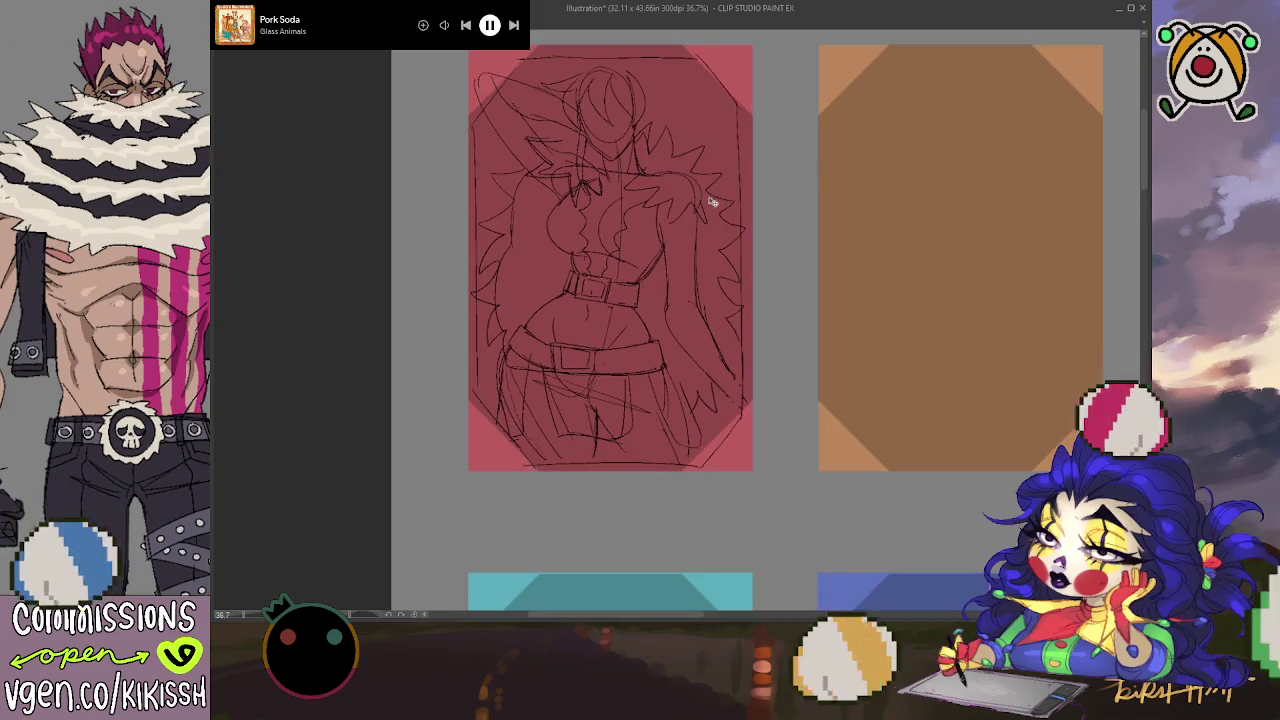
{"action": "key", "text": "ctrl+z"}
{"action": "key", "text": "ctrl+y"}
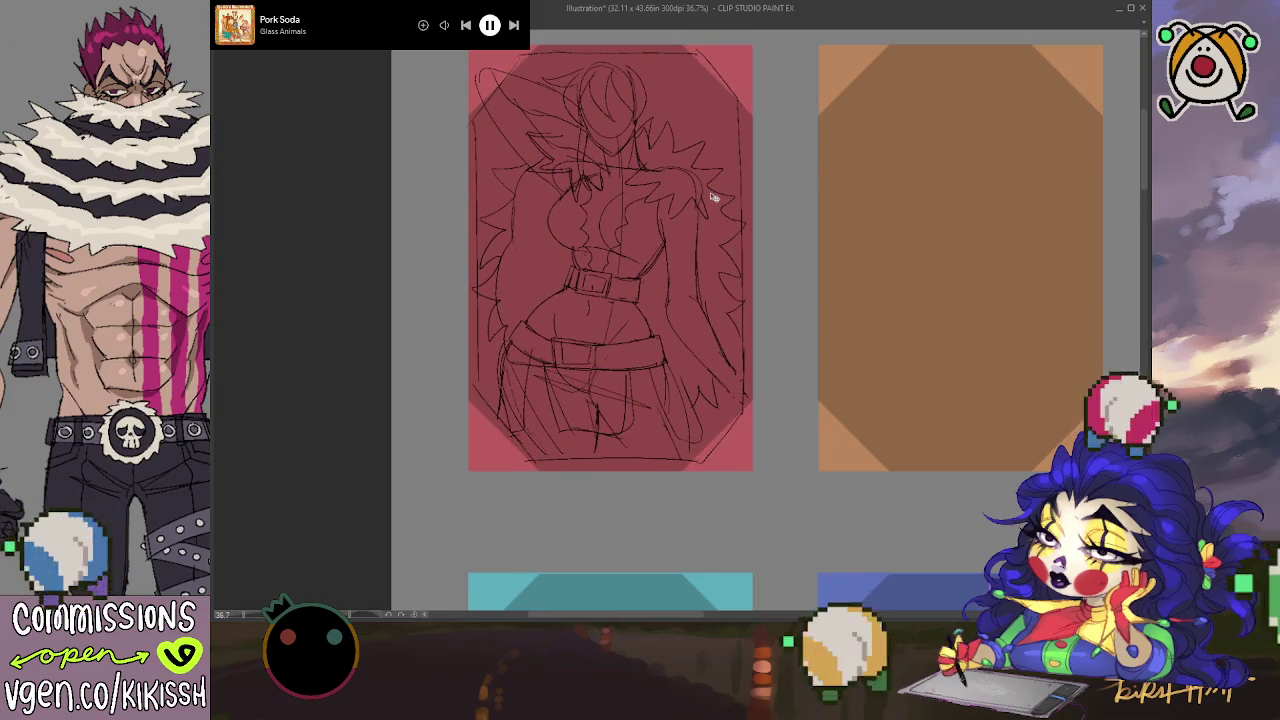
{"action": "key", "text": "ctrl+y"}
{"action": "key", "text": "ctrl+y"}
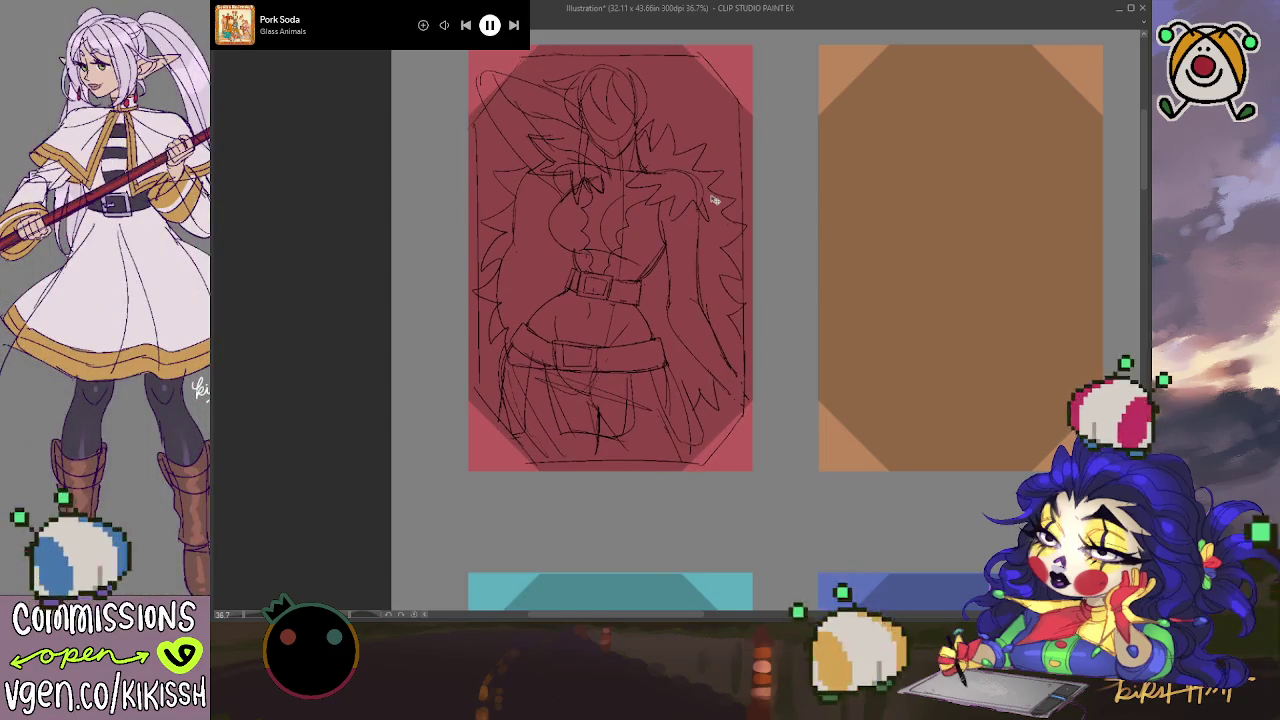
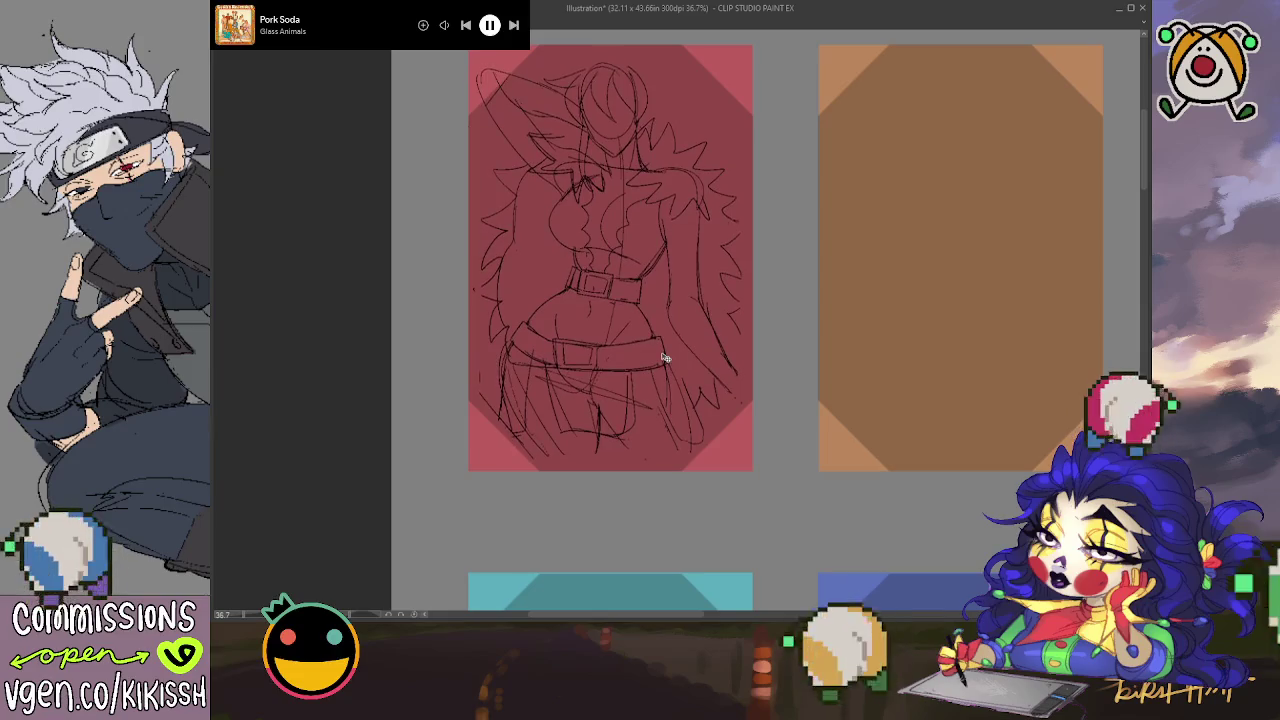
Step: Enlarge the sketch layer slightly with Ctrl+T and confirm the transform
{"action": "key", "text": "ctrl+t"}
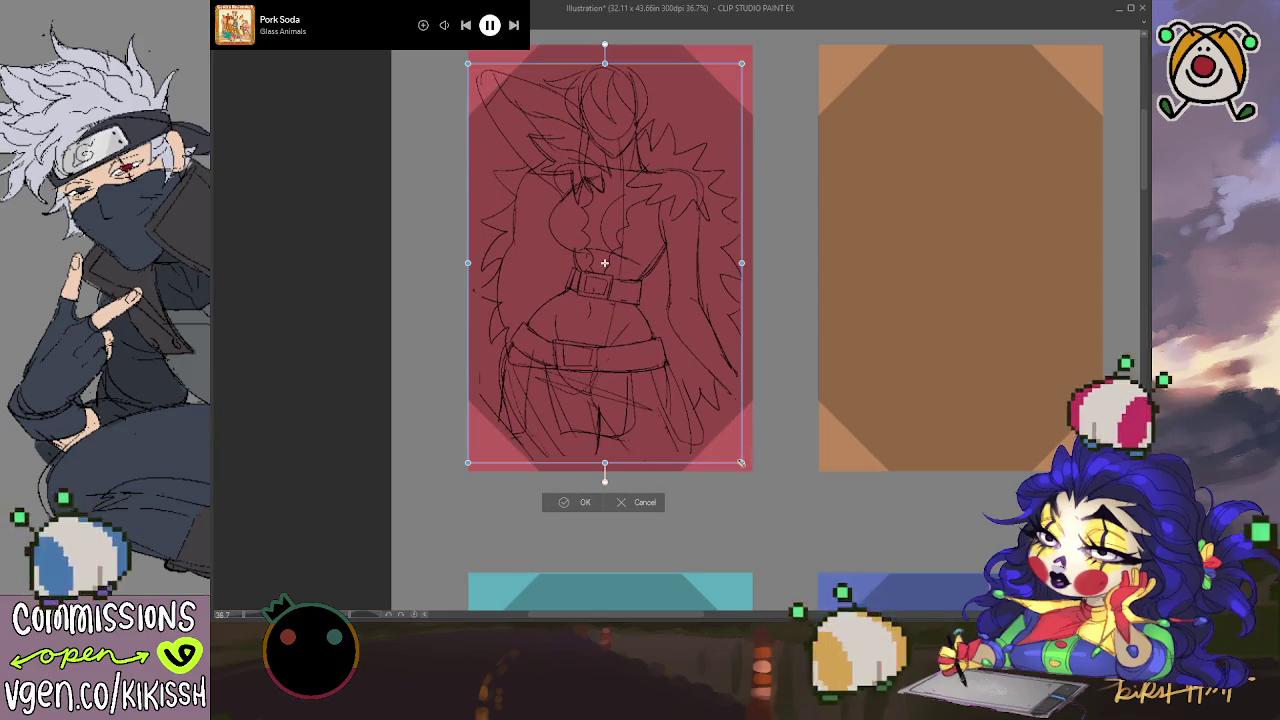
{"action": "mouse_move", "coordinate": [741, 462]}
{"action": "left_mouse_down"}
{"action": "mouse_move", "coordinate": [748, 471]}
{"action": "mouse_move", "coordinate": [712, 429]}
{"action": "left_mouse_up"}
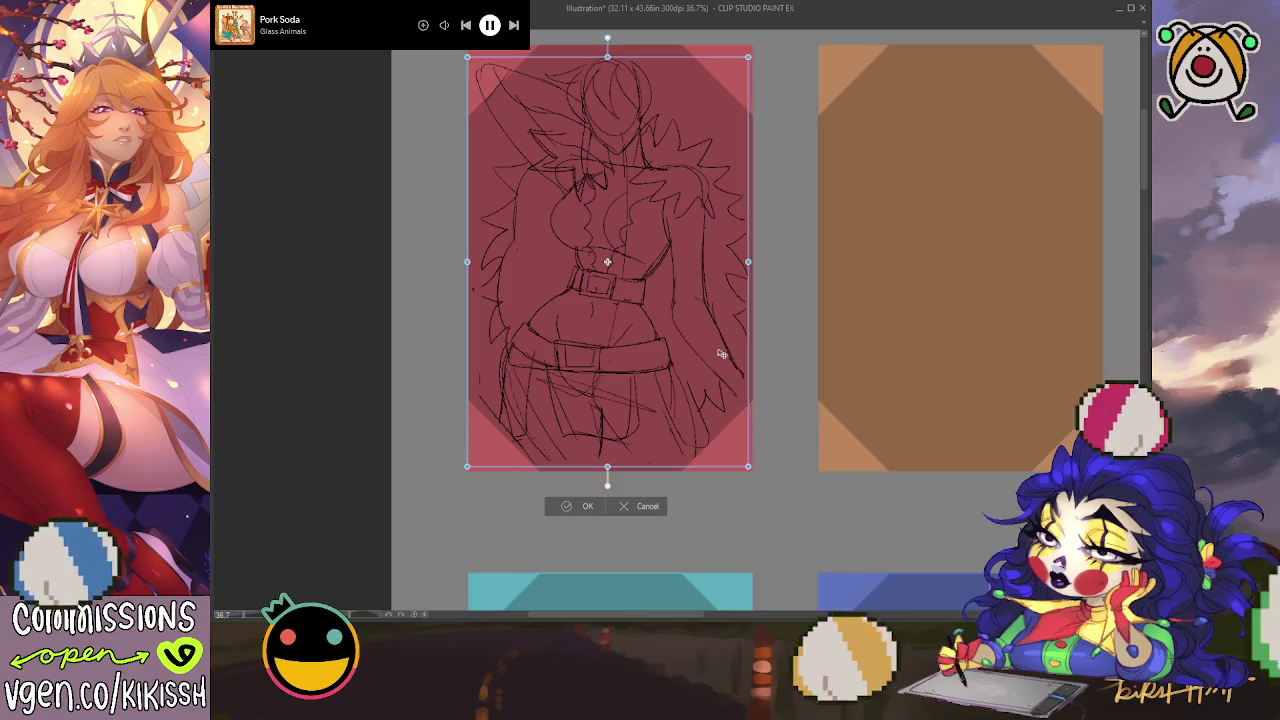
{"action": "key", "text": "Return"}
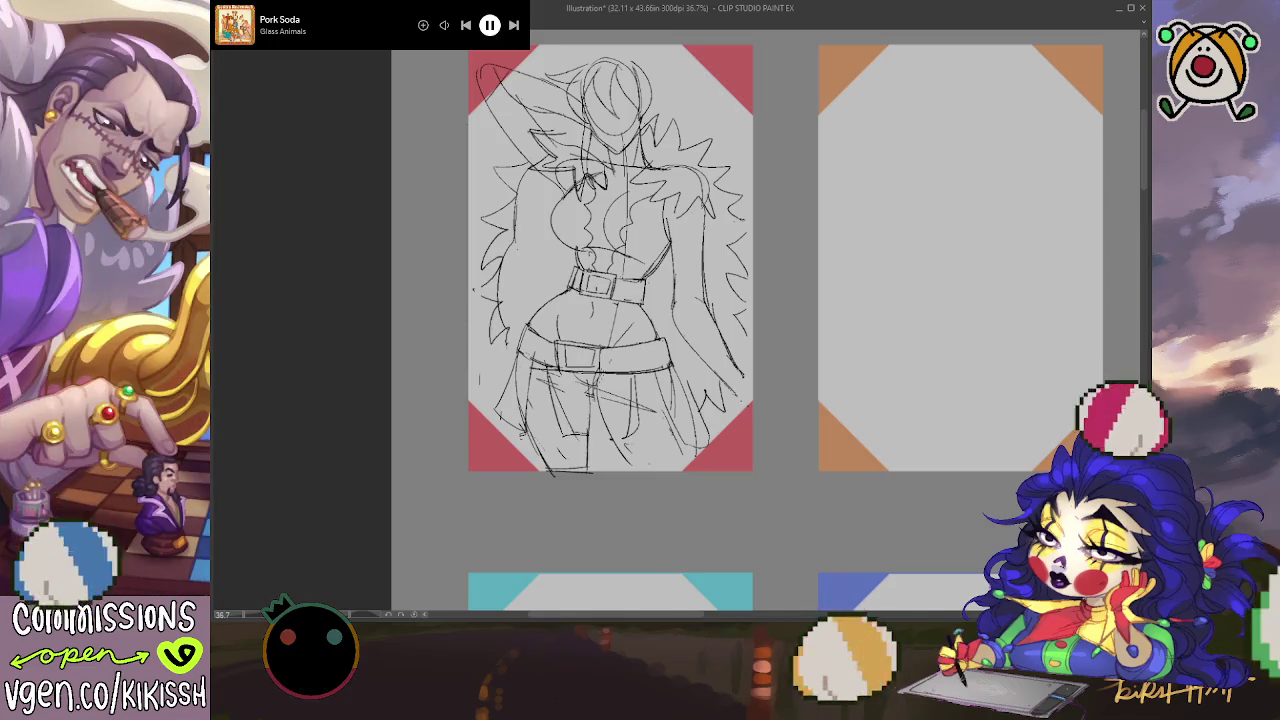
Step: Undo and redo the last stroke, brighten the card template's corners, and erase stray left-side hair lines
{"action": "key", "text": "ctrl+z"}
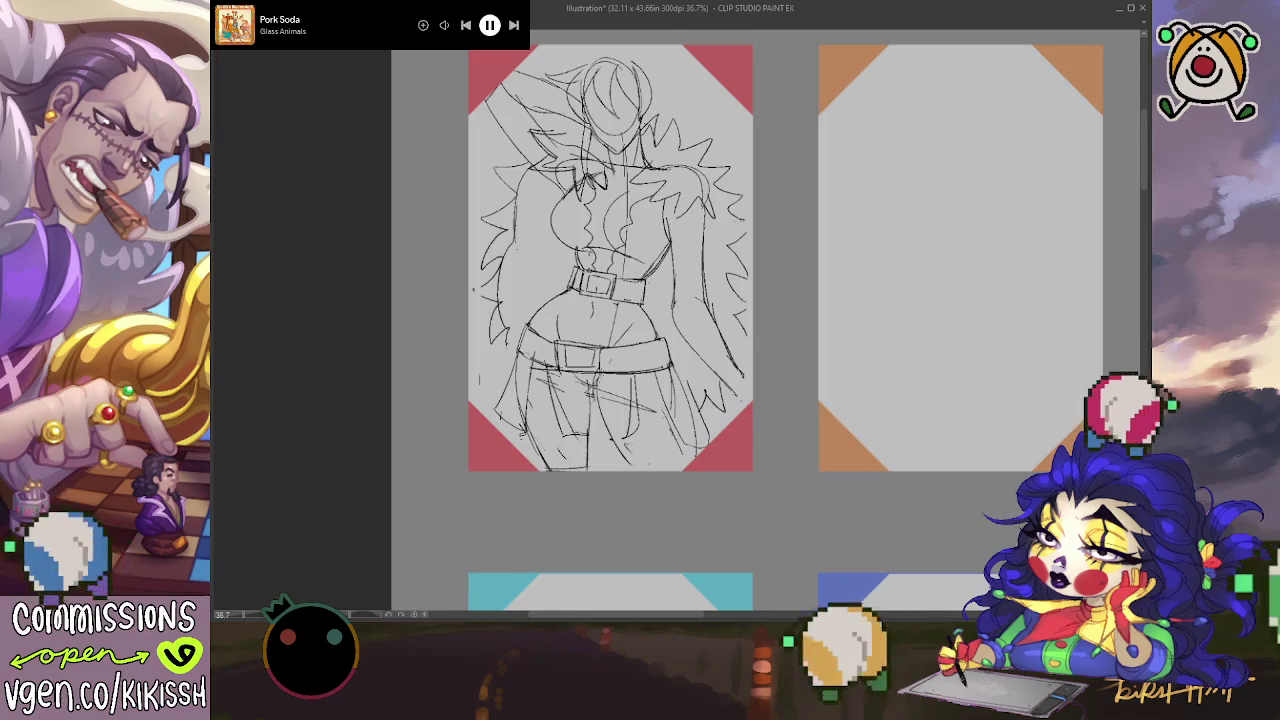
{"action": "key", "text": "ctrl+y"}
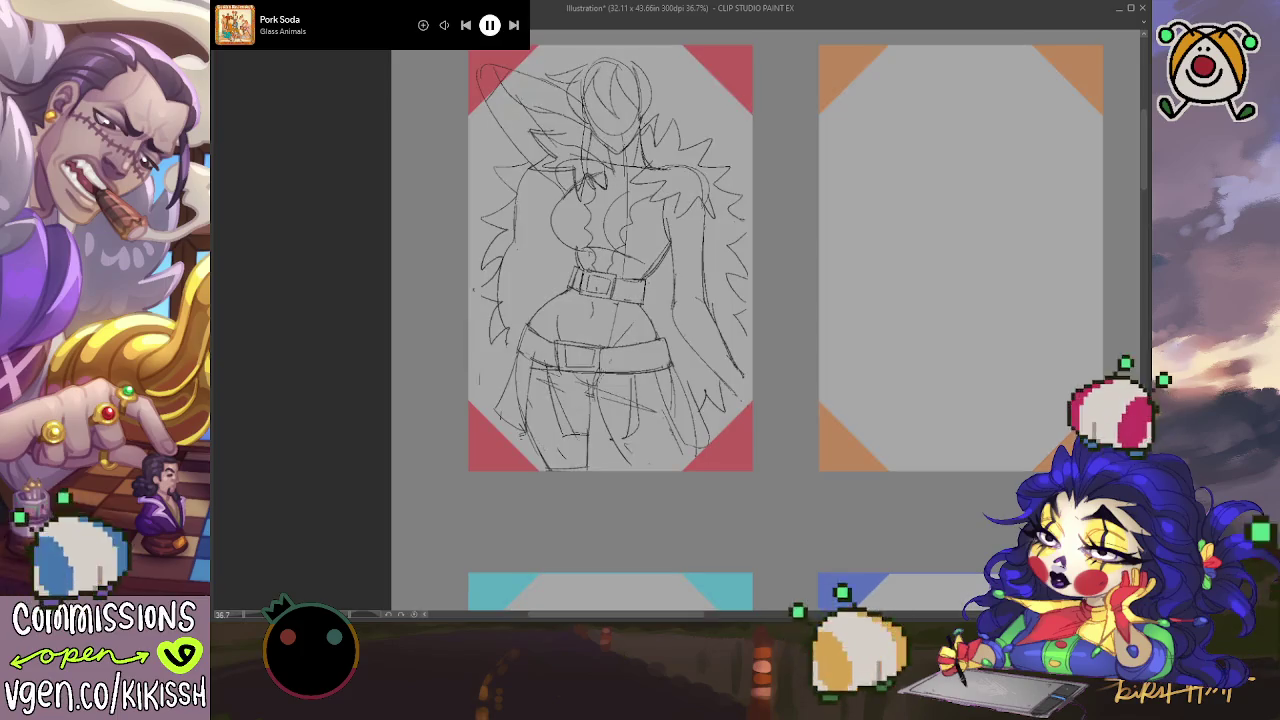
{"action": "key", "text": "ctrl+z"}
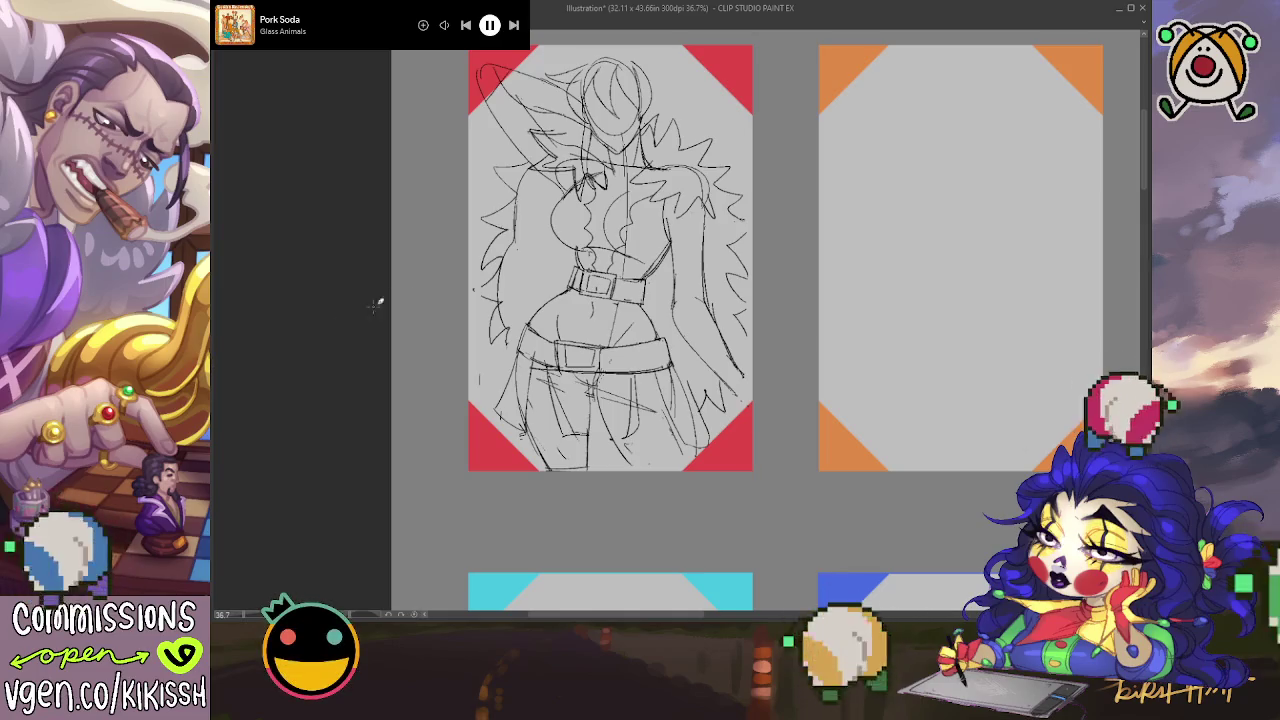
{"action": "left_click_drag", "start_coordinate": [707, 306], "coordinate": [703, 290]}
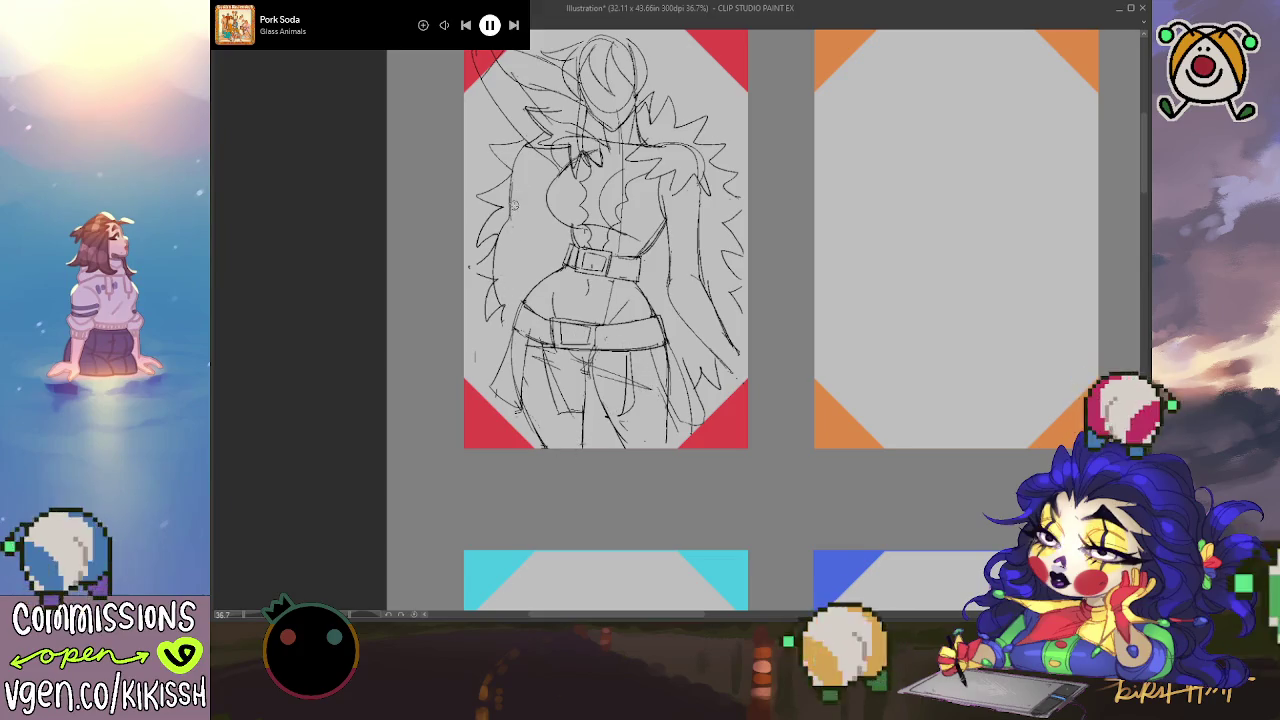
{"action": "left_click_drag", "start_coordinate": [502, 190], "coordinate": [482, 255]}
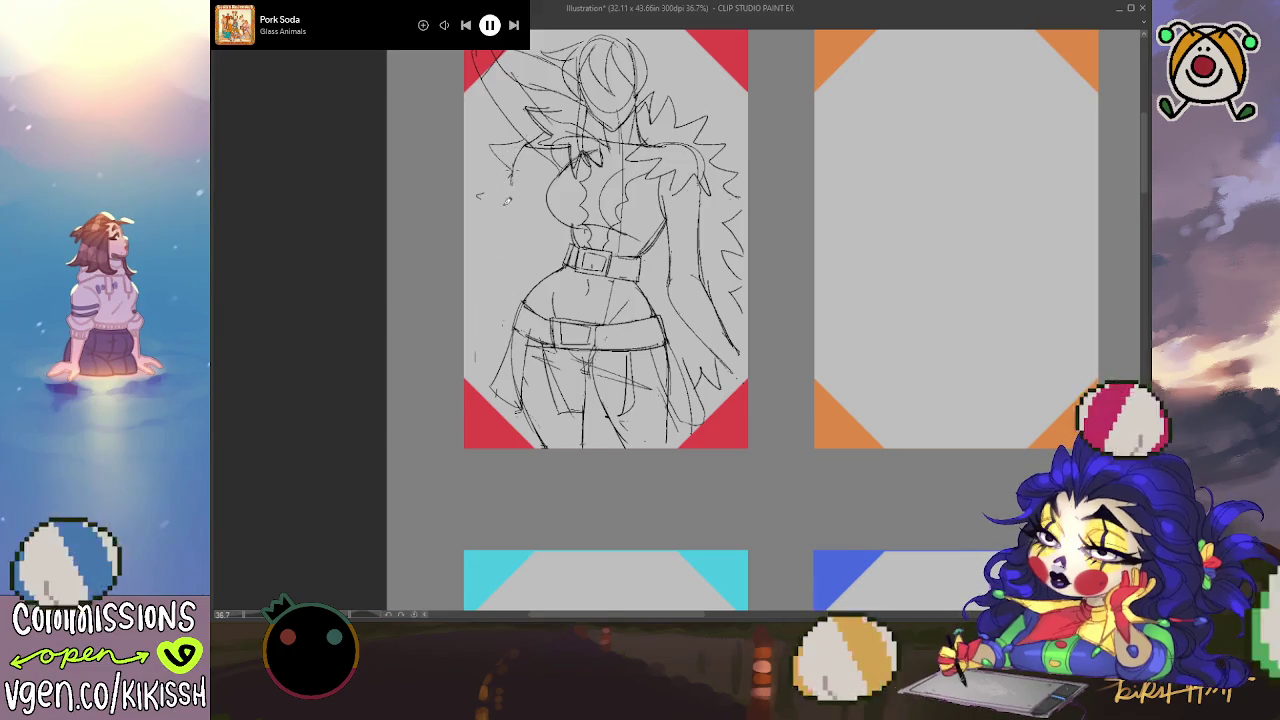
Step: Redraw the outline of the figure's left arm
{"action": "left_click_drag", "start_coordinate": [508, 168], "coordinate": [474, 362]}
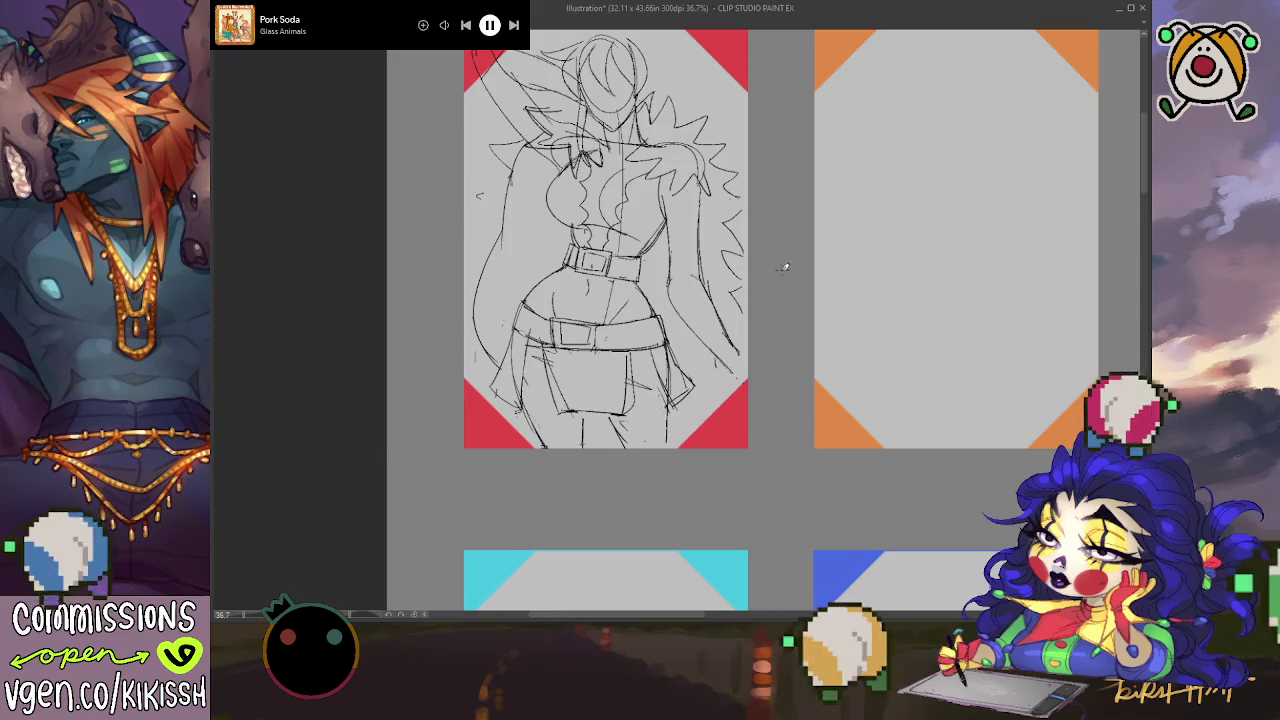
{"action": "mouse_move", "coordinate": [726, 273]}
{"action": "left_mouse_down"}
{"action": "mouse_move", "coordinate": [733, 299]}
{"action": "mouse_move", "coordinate": [806, 286]}
{"action": "left_mouse_up"}
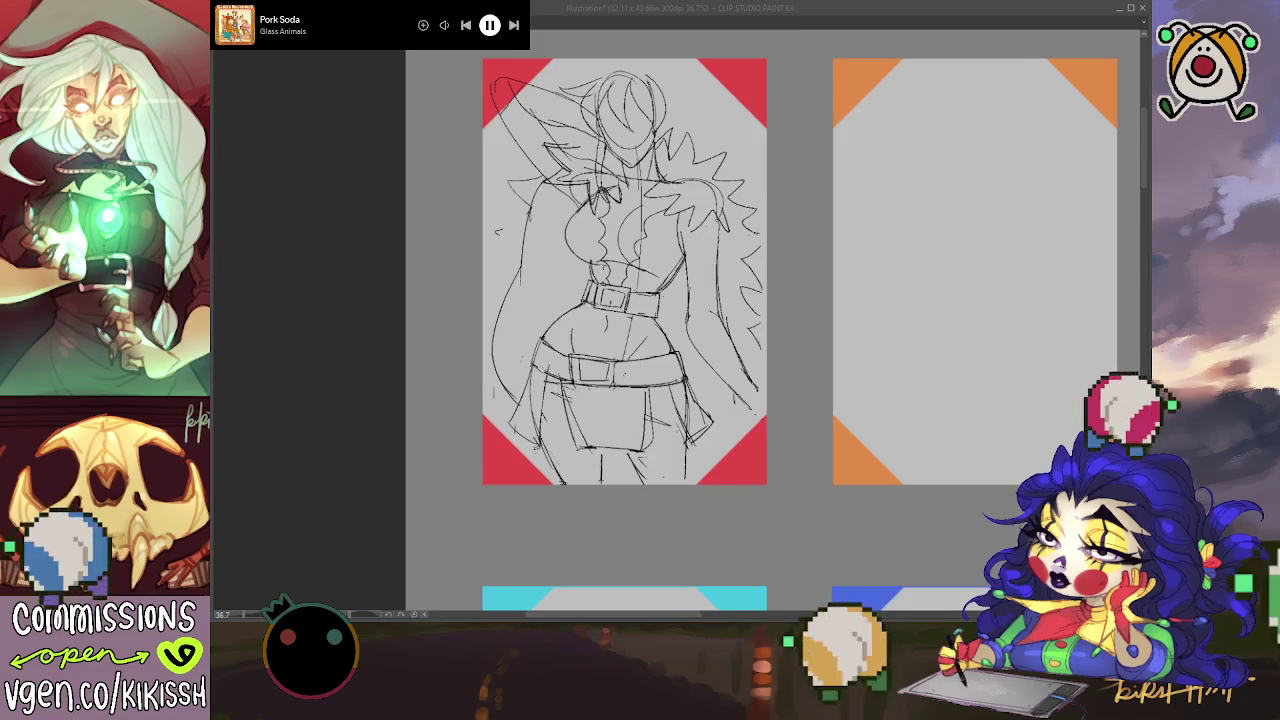
{"action": "key", "text": "alt+Tab"}
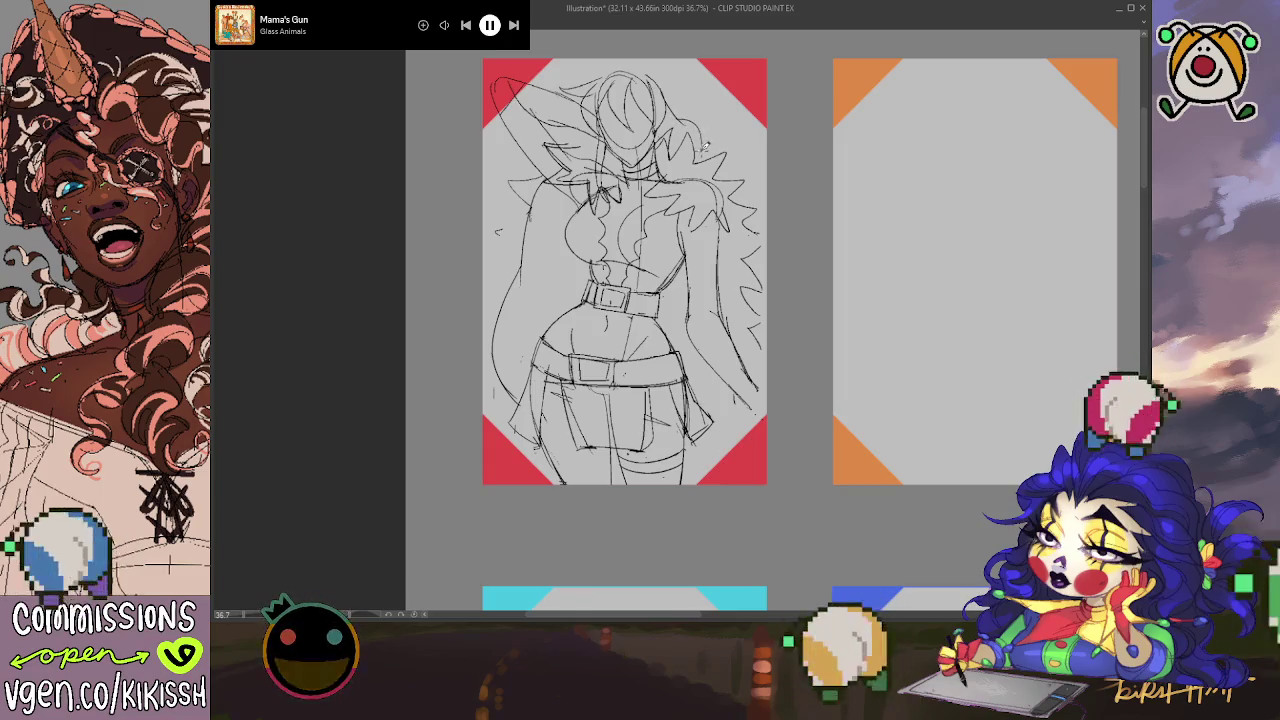
Step: Draw wavy hair down the head's right side and a chin line, then mirror the view
{"action": "left_click_drag", "start_coordinate": [700, 138], "coordinate": [738, 186]}
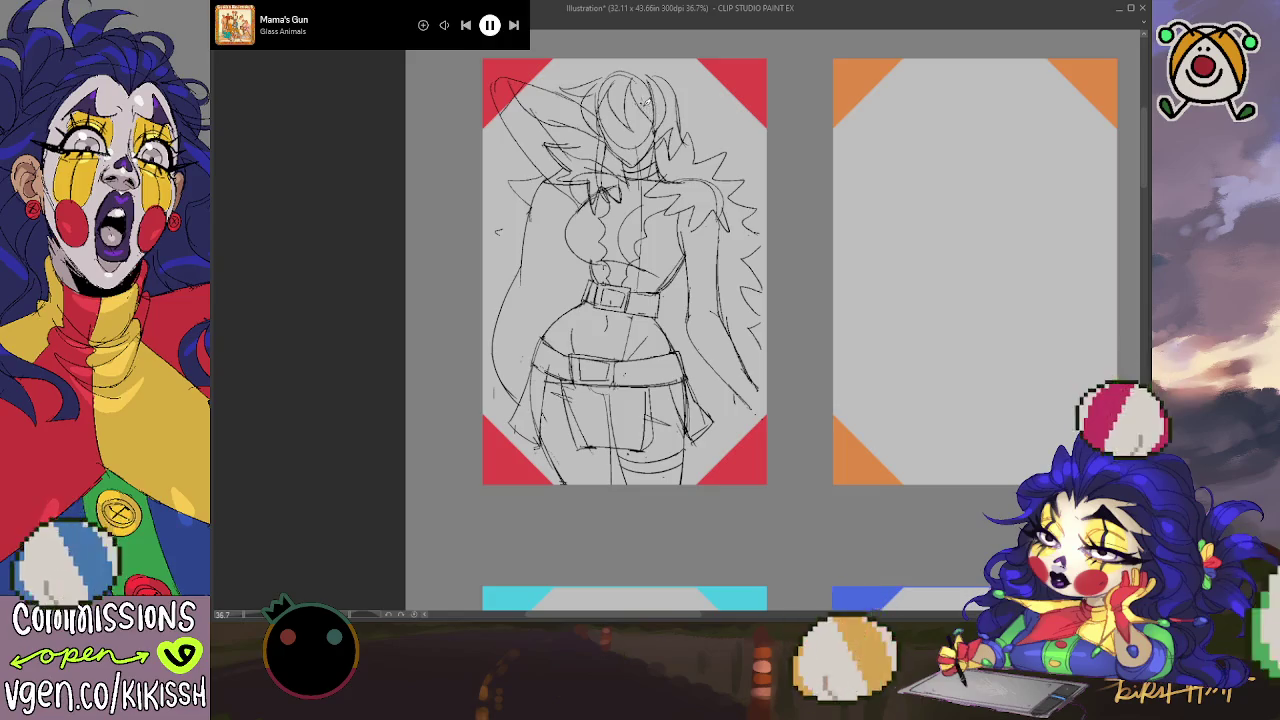
{"action": "left_click_drag", "start_coordinate": [648, 107], "coordinate": [665, 92]}
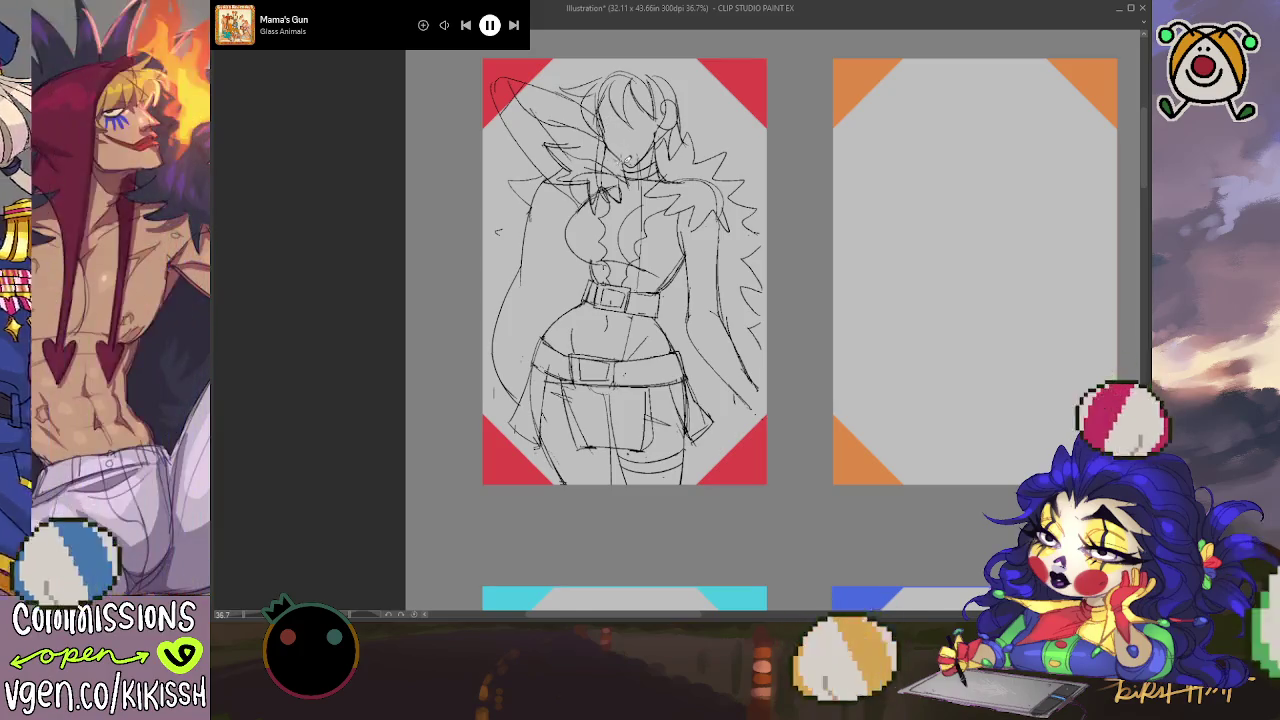
{"action": "left_click_drag", "start_coordinate": [628, 160], "coordinate": [664, 145]}
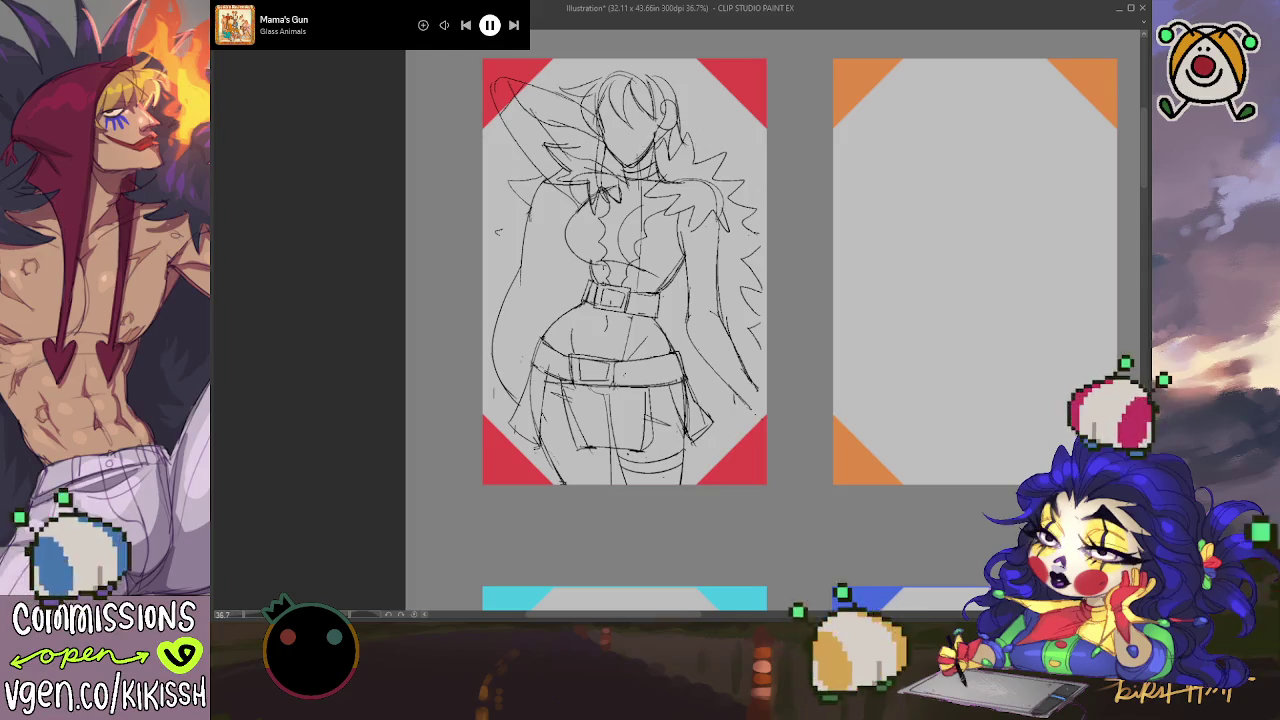
{"action": "key", "text": "h"}
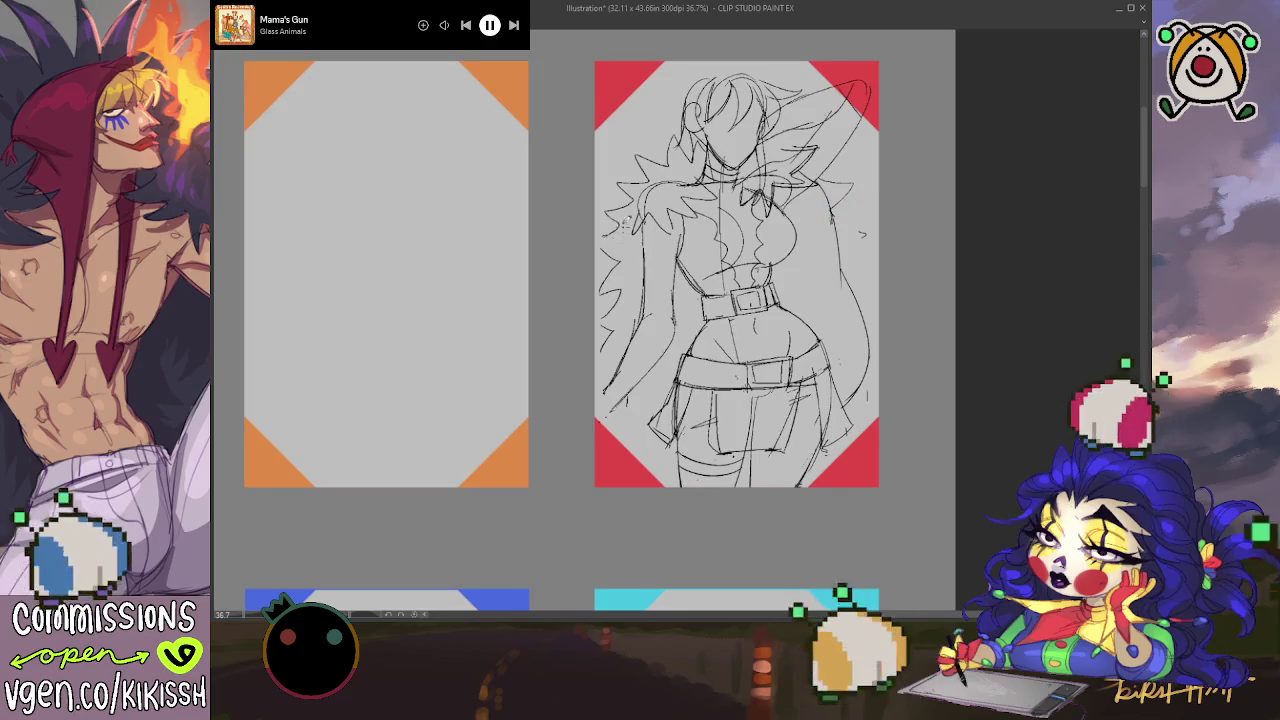
Step: Undo a stray hair stroke, unmirror the view, and sketch strands near the right shoulder
{"action": "mouse_move", "coordinate": [630, 200]}
{"action": "left_mouse_down"}
{"action": "mouse_move", "coordinate": [608, 300]}
{"action": "mouse_move", "coordinate": [620, 320]}
{"action": "left_mouse_up"}
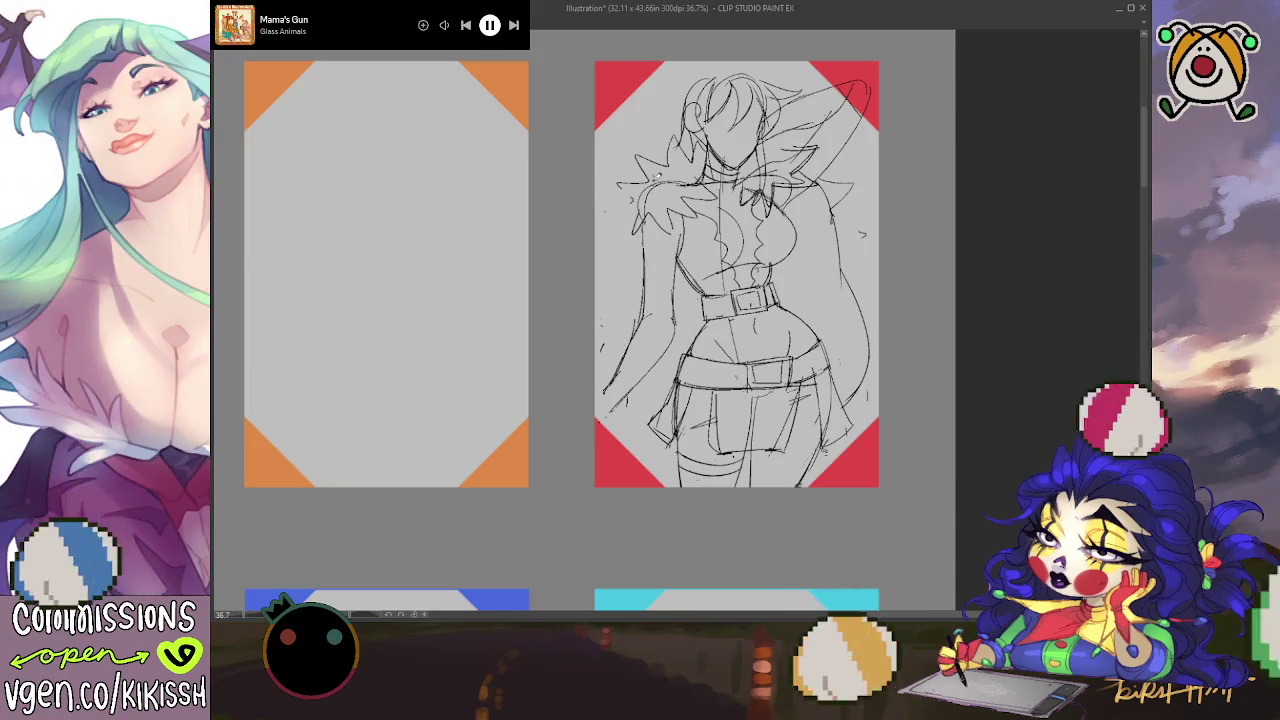
{"action": "key", "text": "ctrl+z"}
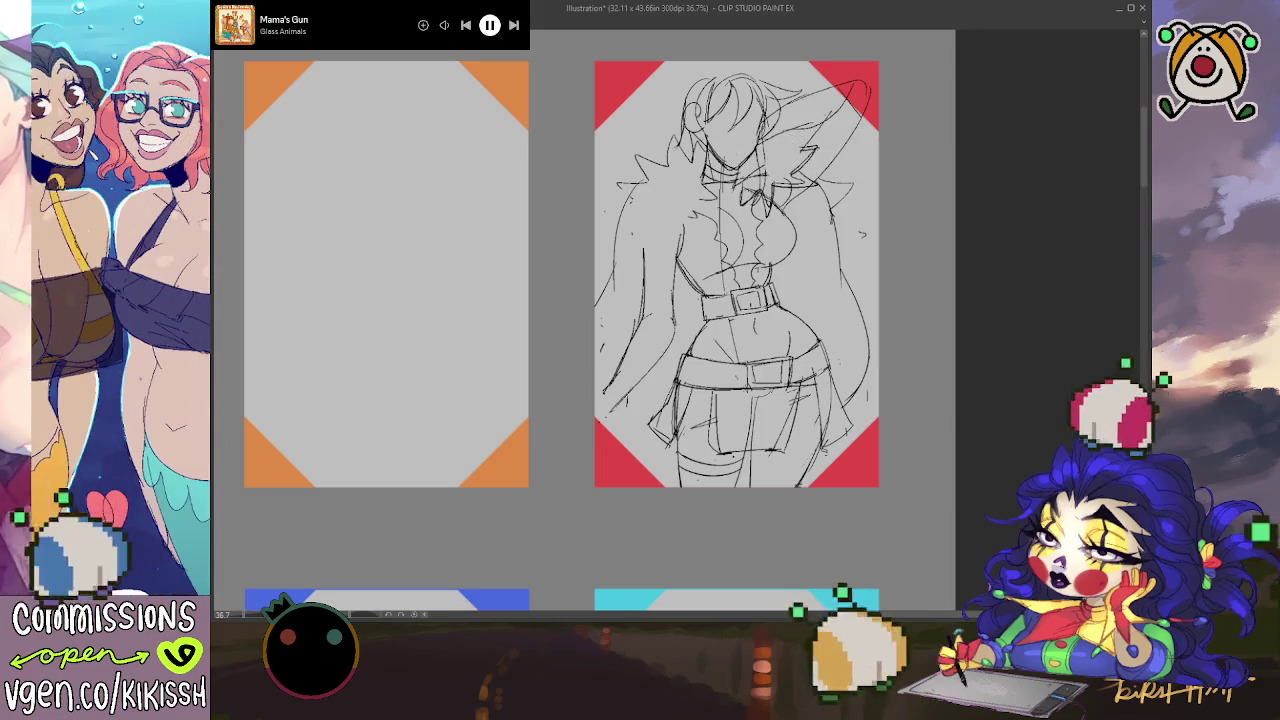
{"action": "key", "text": "h"}
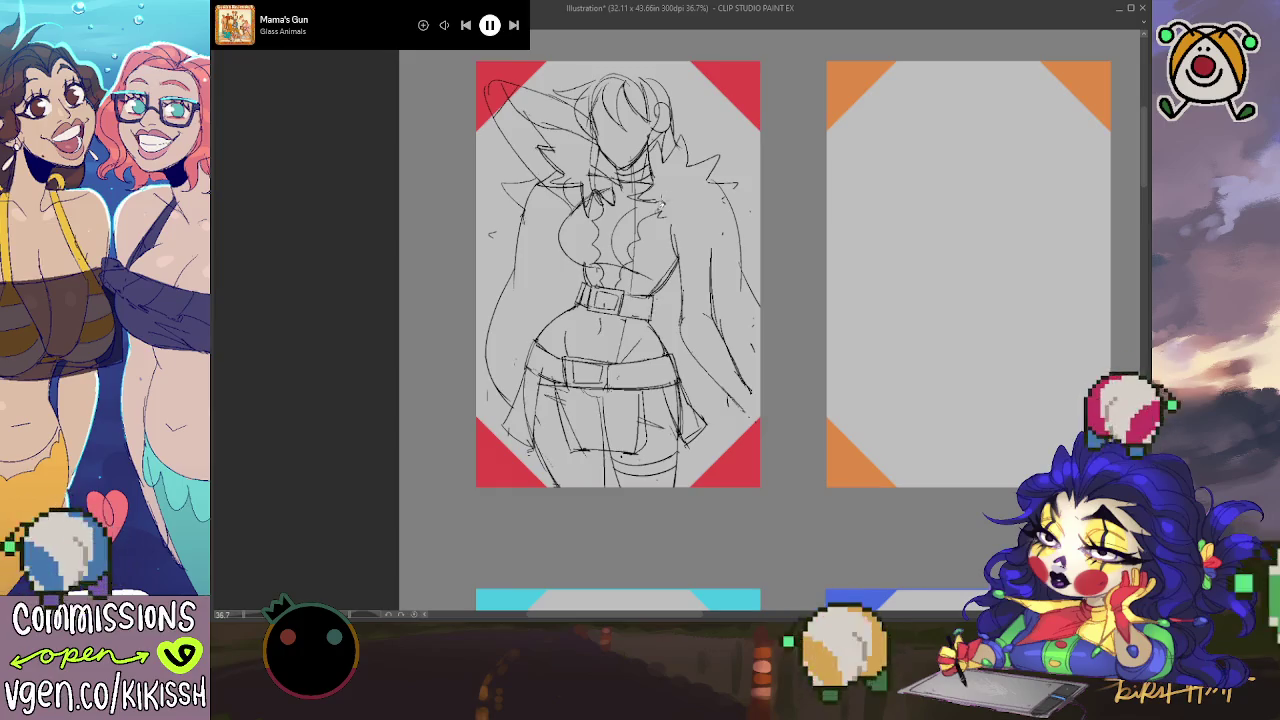
{"action": "mouse_move", "coordinate": [686, 208]}
{"action": "left_mouse_down"}
{"action": "mouse_move", "coordinate": [650, 232]}
{"action": "mouse_move", "coordinate": [666, 252]}
{"action": "left_mouse_up"}
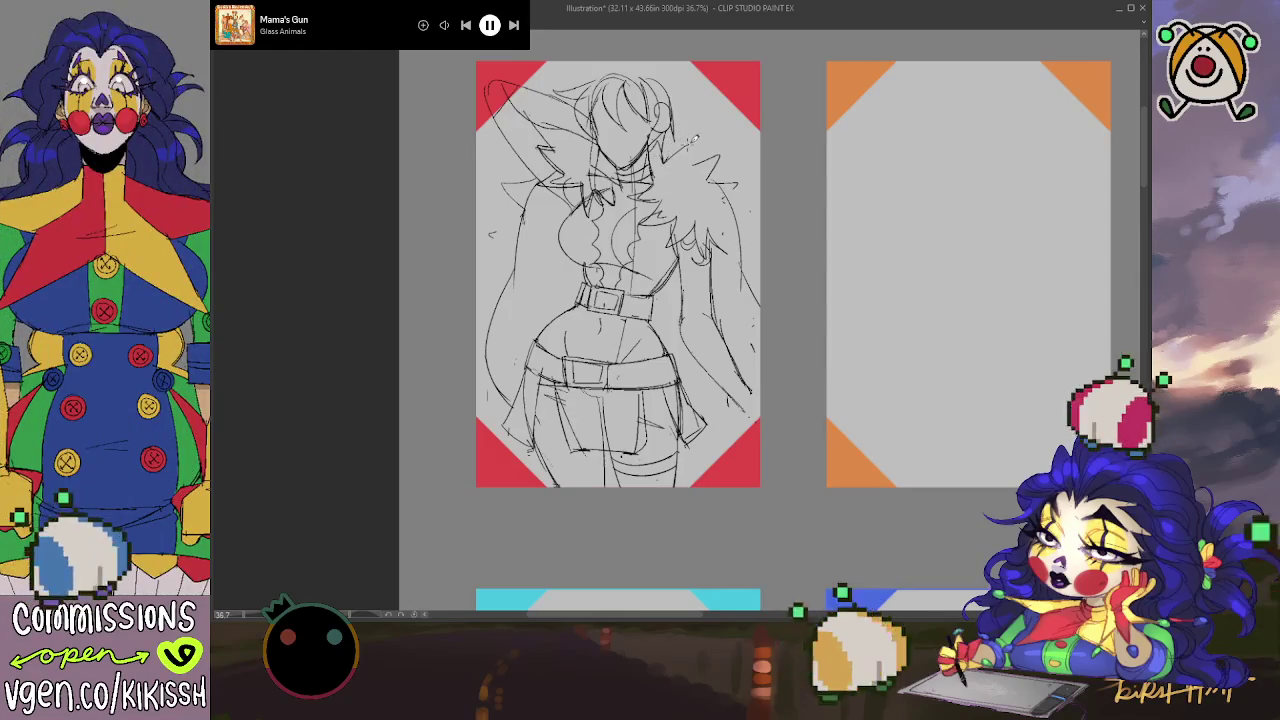
Step: Add spiky fur on the right shoulder and hair strands beside the head
{"action": "mouse_move", "coordinate": [724, 148]}
{"action": "left_mouse_down"}
{"action": "mouse_move", "coordinate": [704, 168]}
{"action": "mouse_move", "coordinate": [752, 200]}
{"action": "left_mouse_up"}
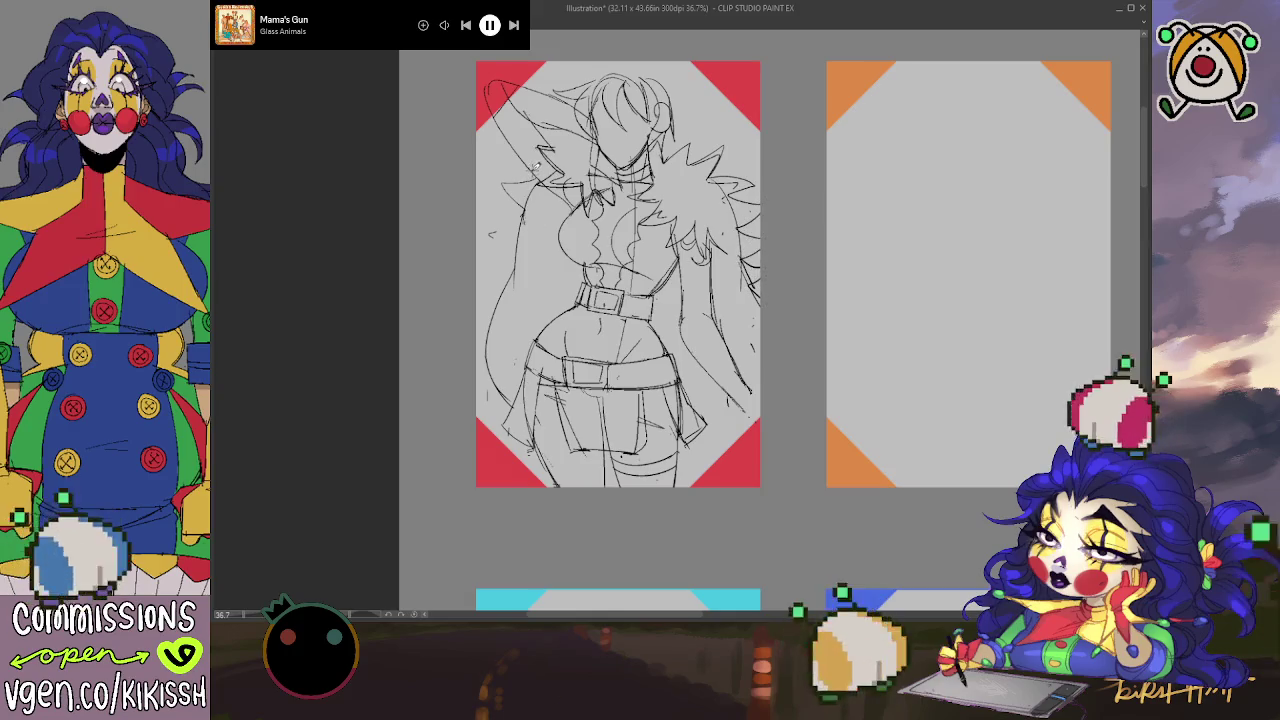
{"action": "mouse_move", "coordinate": [530, 158]}
{"action": "left_mouse_down"}
{"action": "mouse_move", "coordinate": [496, 184]}
{"action": "mouse_move", "coordinate": [526, 196]}
{"action": "mouse_move", "coordinate": [490, 238]}
{"action": "mouse_move", "coordinate": [494, 284]}
{"action": "left_mouse_up"}
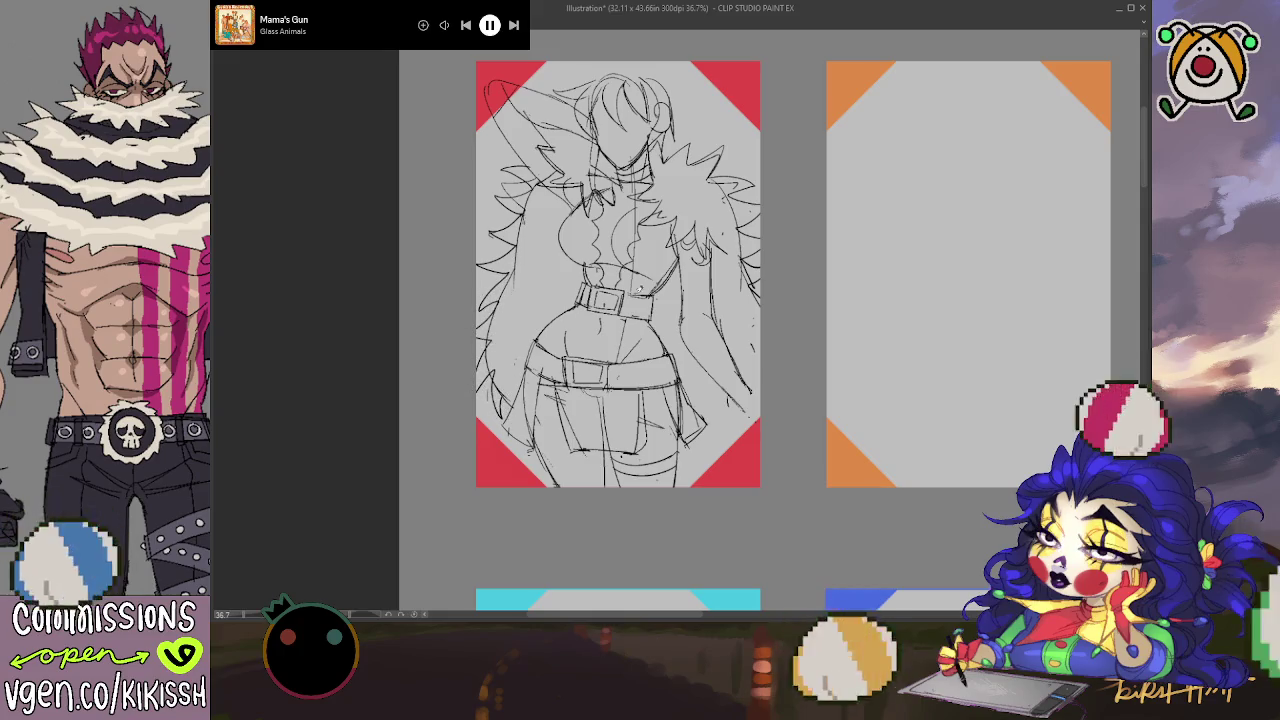
{"action": "scroll", "coordinate": [638, 289], "scroll_direction": "left", "scroll_amount": 1}
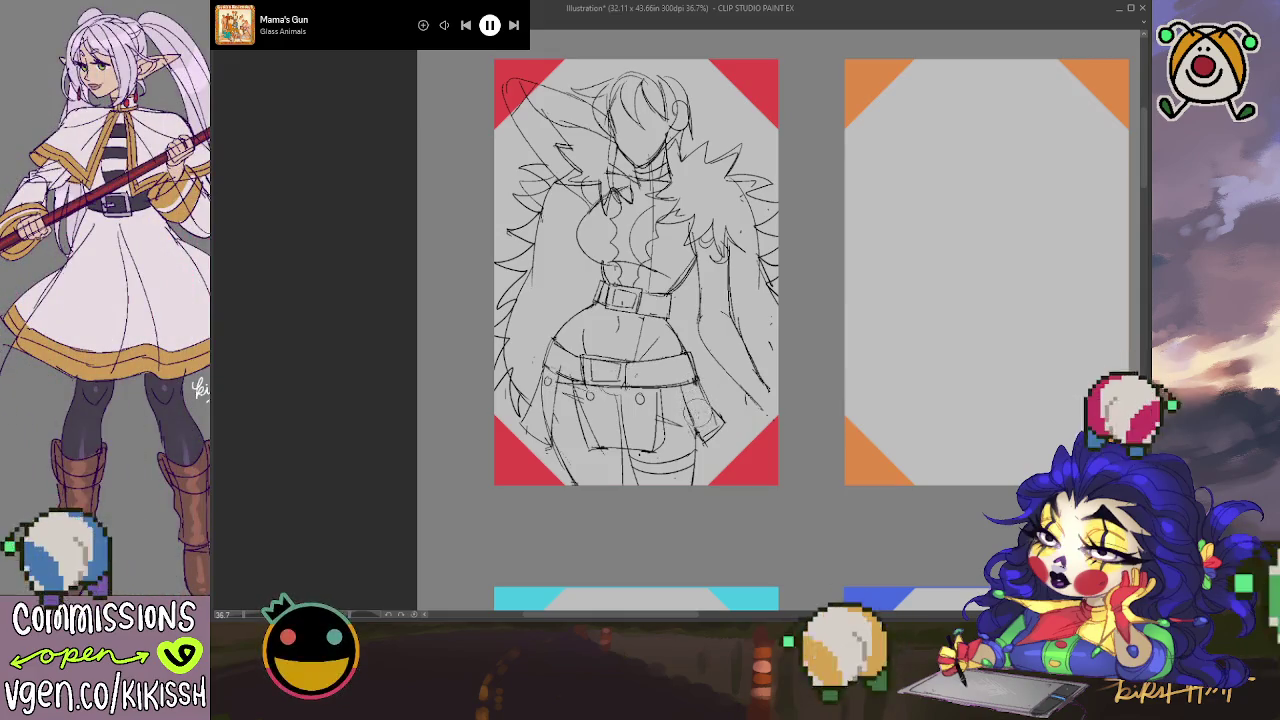
{"action": "left_click_drag", "start_coordinate": [698, 412], "coordinate": [716, 432]}
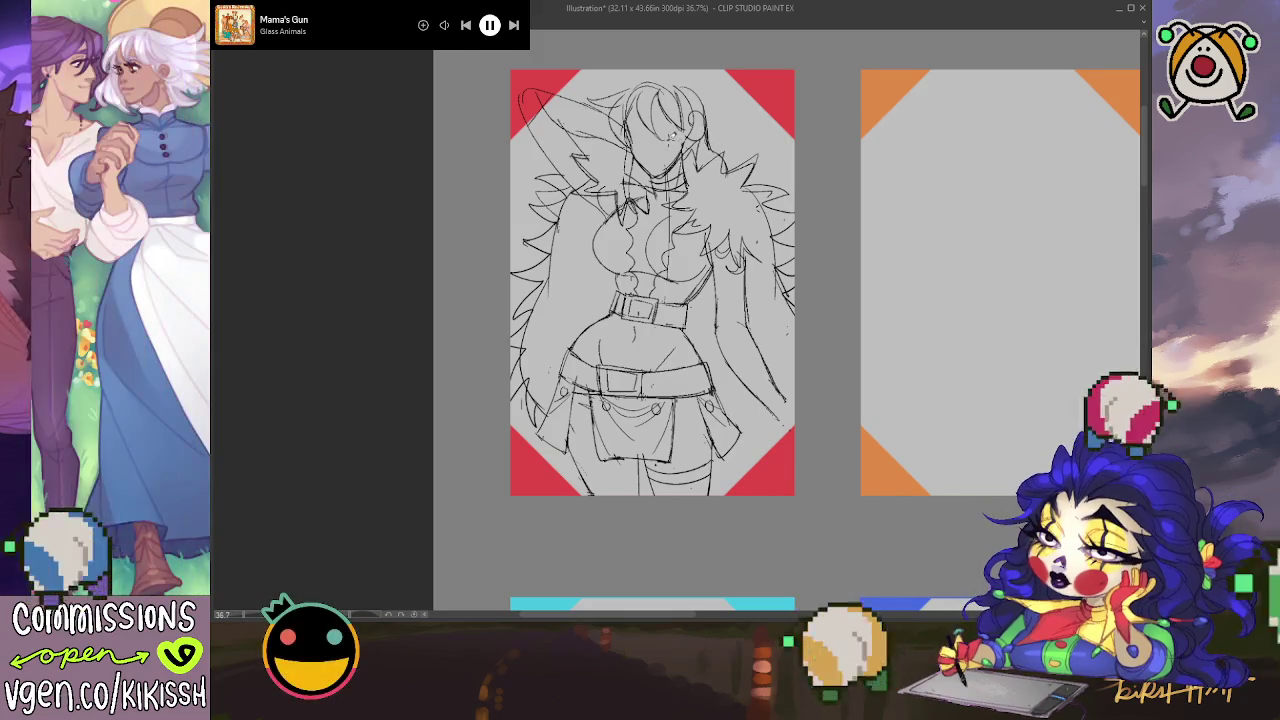
Step: Refine the face, chin, neck and chest lines, checking them in a mirrored view
{"action": "mouse_move", "coordinate": [688, 130]}
{"action": "left_mouse_down"}
{"action": "mouse_move", "coordinate": [670, 160]}
{"action": "mouse_move", "coordinate": [682, 180]}
{"action": "mouse_move", "coordinate": [670, 176]}
{"action": "mouse_move", "coordinate": [656, 284]}
{"action": "left_mouse_up"}
{"action": "left_click_drag", "start_coordinate": [684, 240], "coordinate": [654, 260]}
{"action": "mouse_move", "coordinate": [684, 188]}
{"action": "left_mouse_down"}
{"action": "mouse_move", "coordinate": [656, 216]}
{"action": "mouse_move", "coordinate": [652, 190]}
{"action": "left_mouse_up"}
{"action": "left_click_drag", "start_coordinate": [690, 142], "coordinate": [660, 170]}
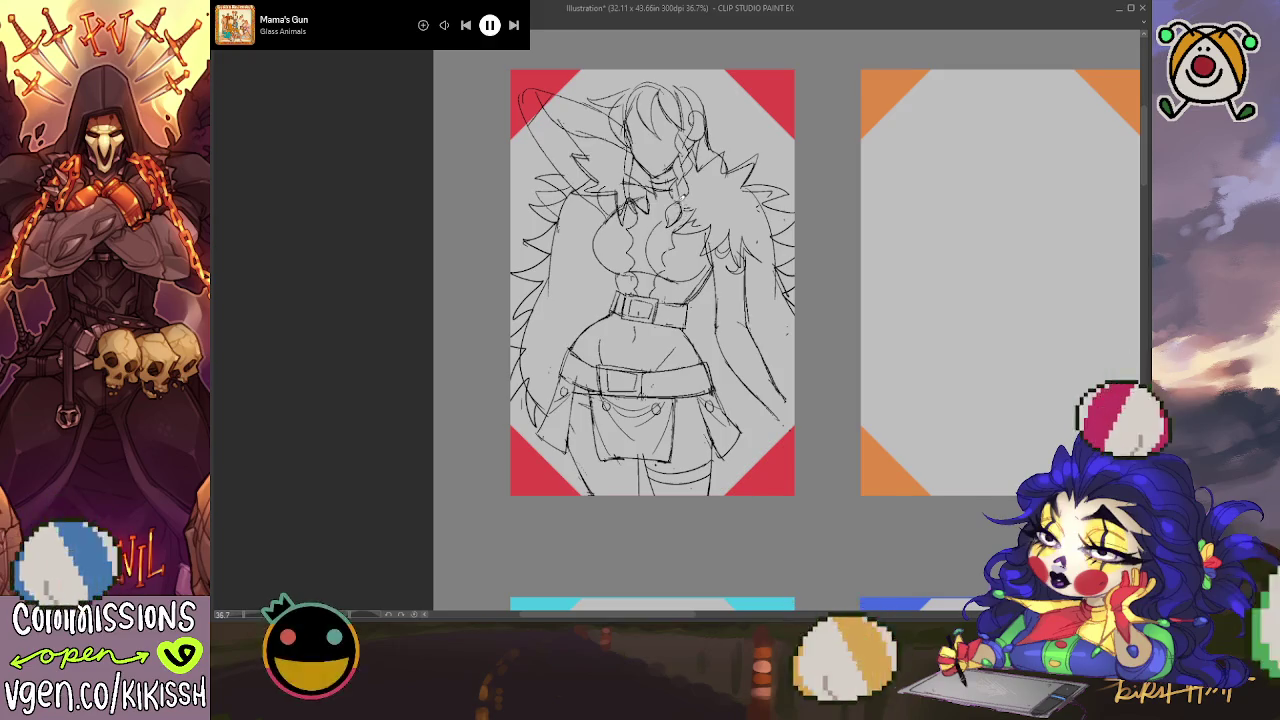
{"action": "scroll", "coordinate": [734, 184], "scroll_direction": "down", "scroll_amount": 1}
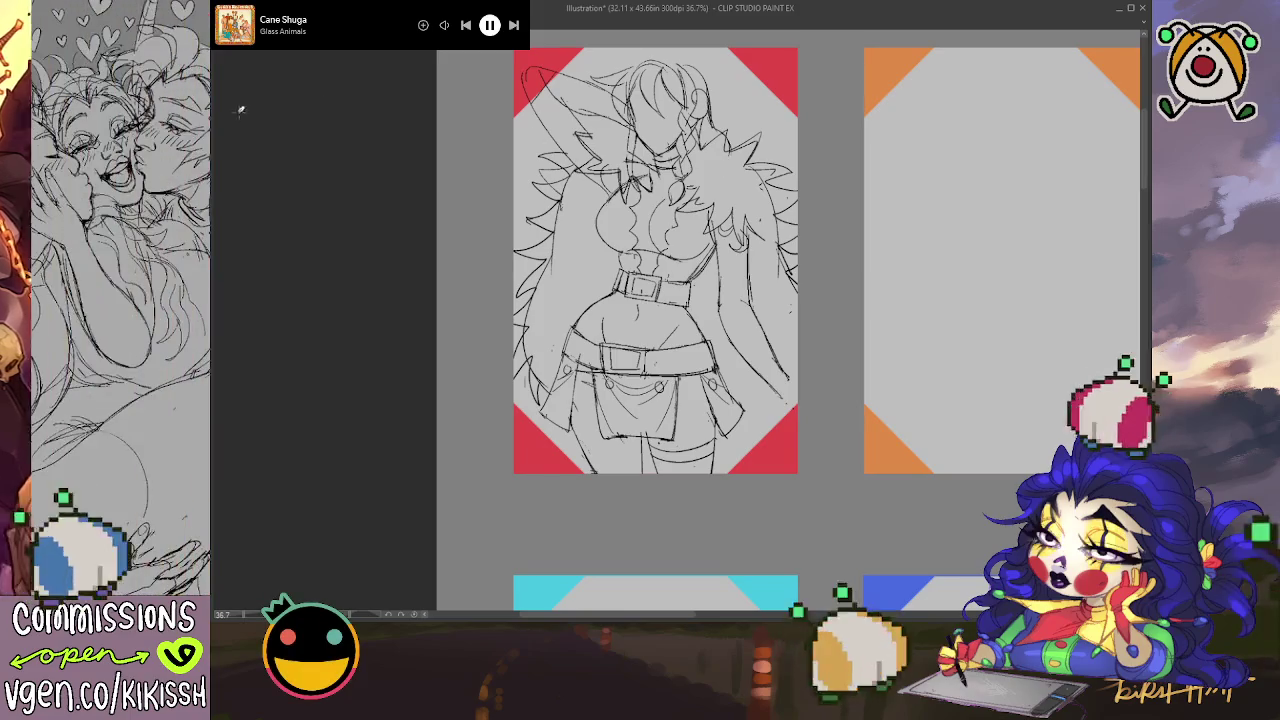
{"action": "key", "text": "h"}
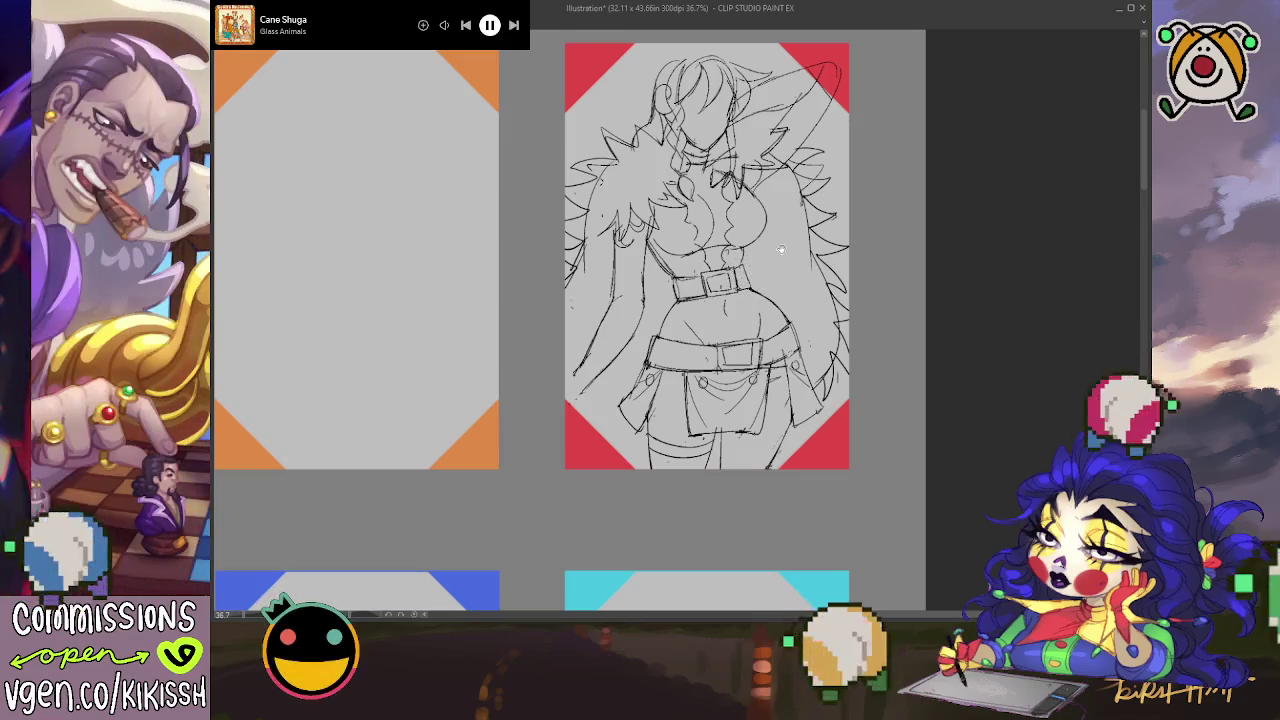
{"action": "key", "text": "h"}
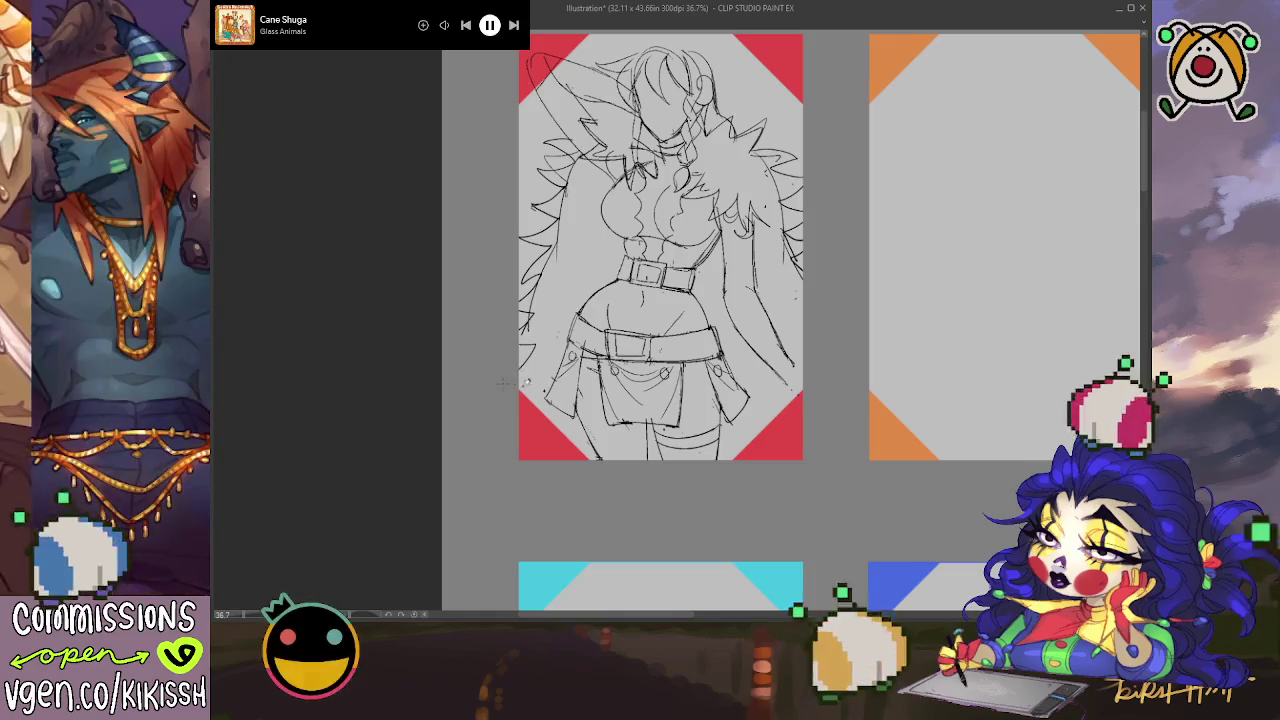
Step: Sketch jagged fur strokes along both sides of the coat, redoing one attempt
{"action": "left_click_drag", "start_coordinate": [530, 360], "coordinate": [547, 408]}
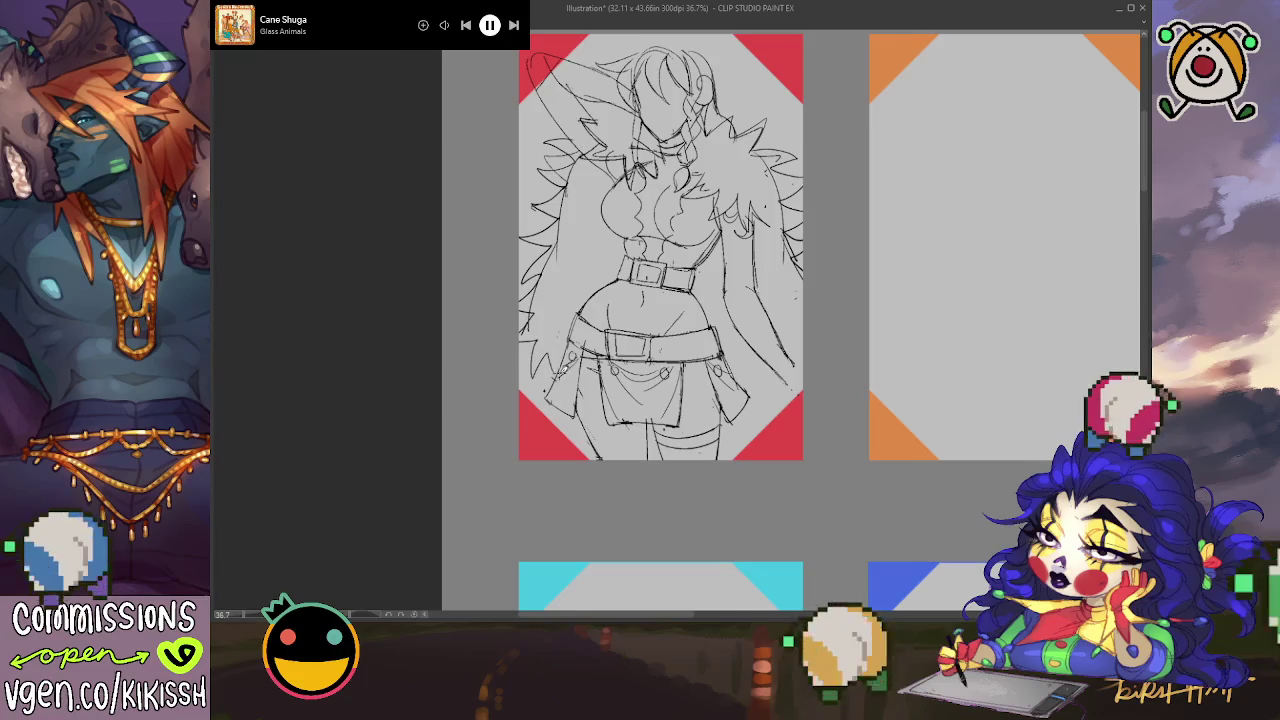
{"action": "left_click_drag", "start_coordinate": [782, 346], "coordinate": [764, 386]}
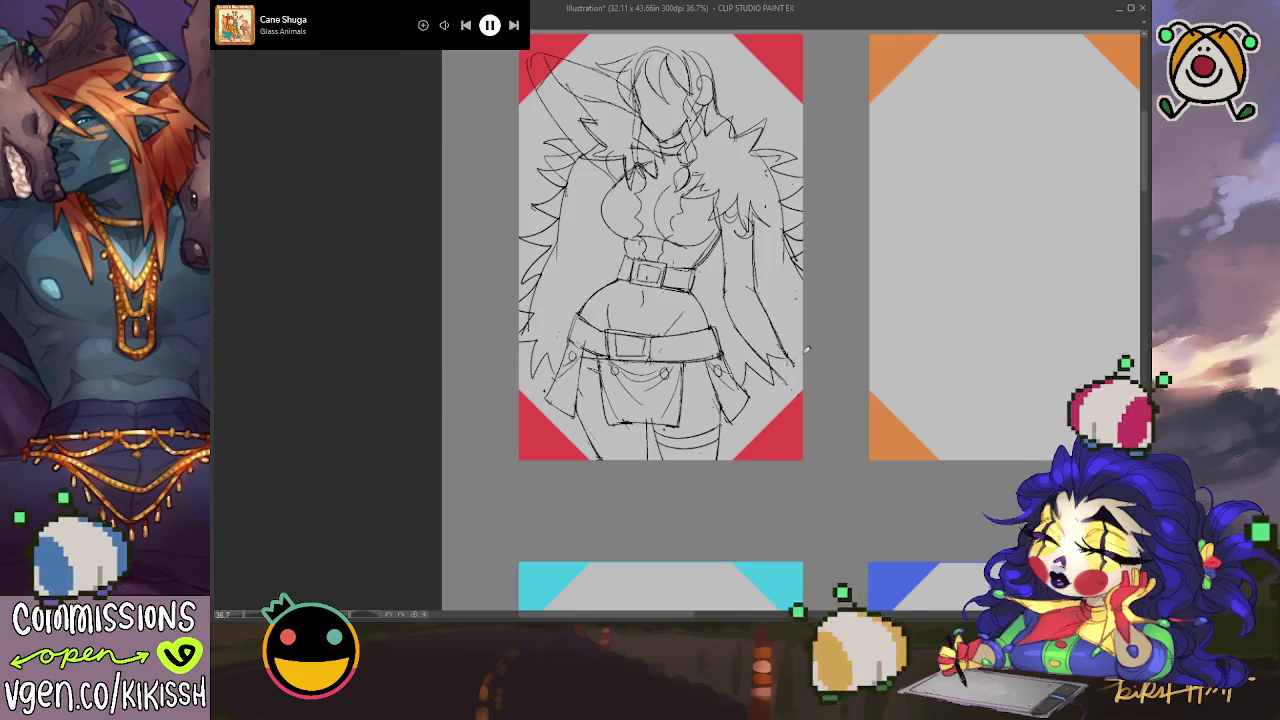
{"action": "left_click_drag", "start_coordinate": [802, 324], "coordinate": [784, 358]}
{"action": "key", "text": "ctrl+z"}
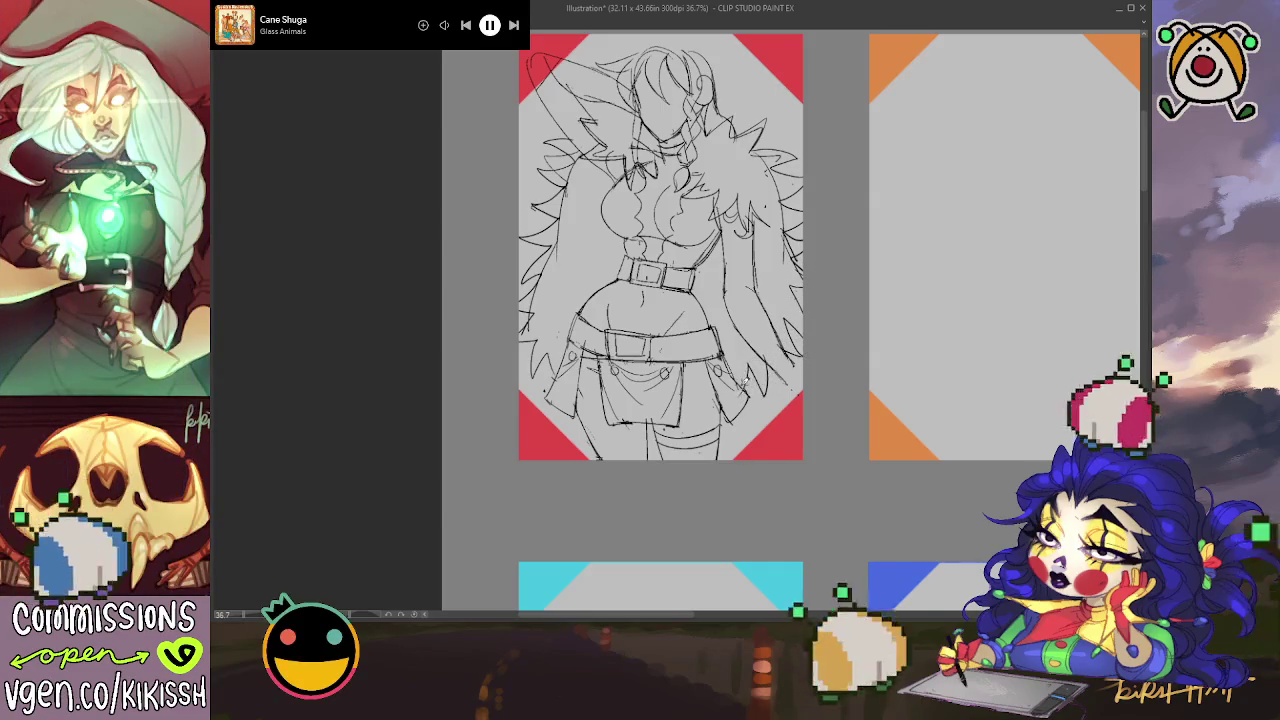
{"action": "mouse_move", "coordinate": [542, 334]}
{"action": "left_mouse_down"}
{"action": "mouse_move", "coordinate": [528, 390]}
{"action": "mouse_move", "coordinate": [546, 383]}
{"action": "left_mouse_up"}
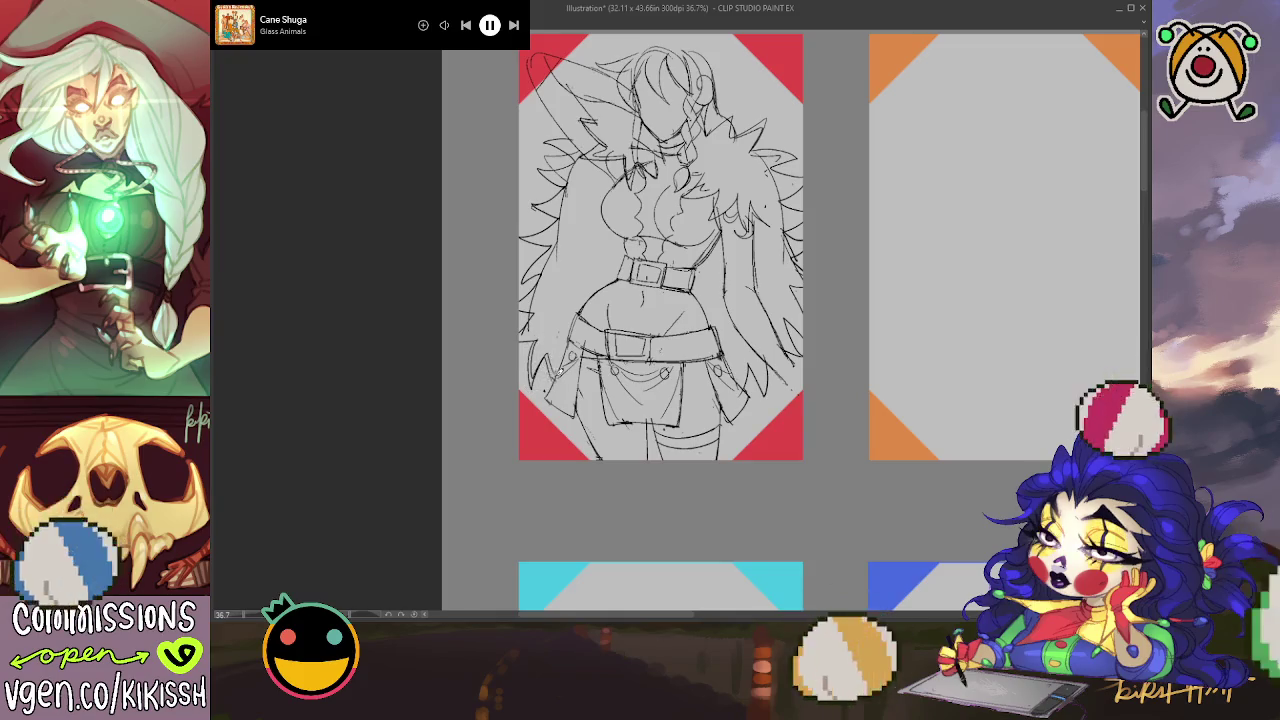
{"action": "left_click_drag", "start_coordinate": [714, 268], "coordinate": [723, 300]}
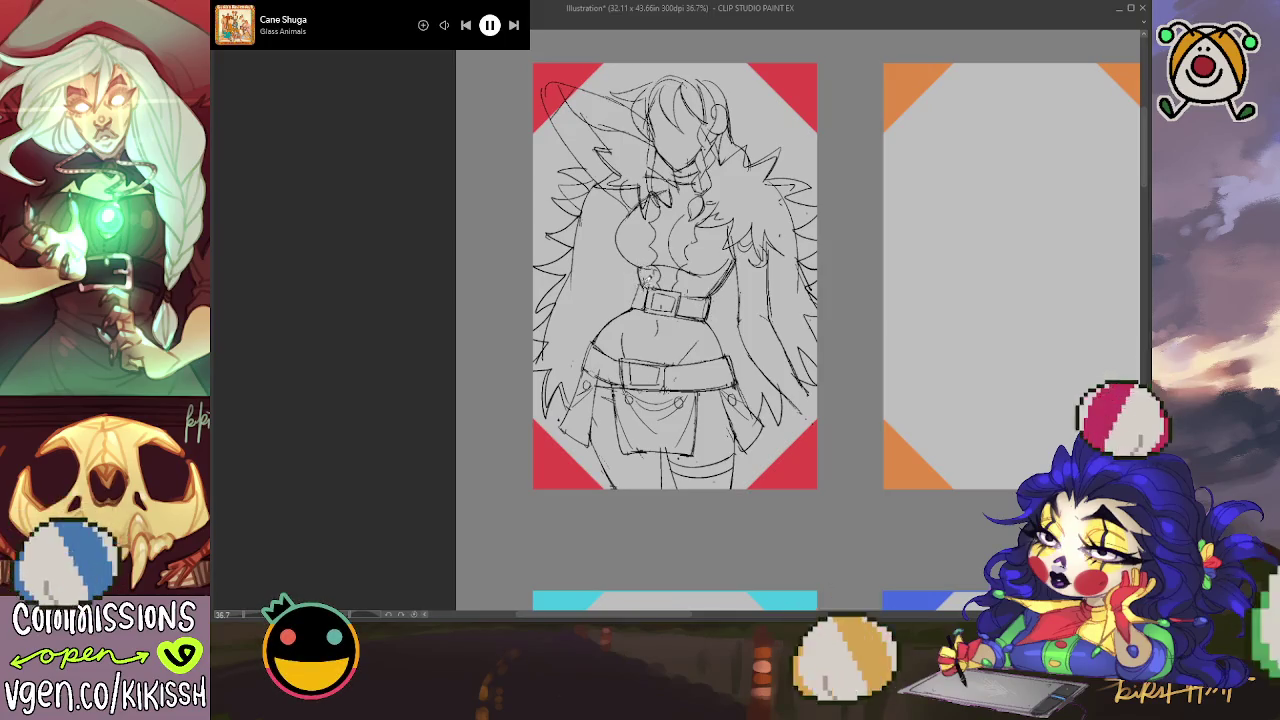
{"action": "left_click_drag", "start_coordinate": [675, 275], "coordinate": [685, 294]}
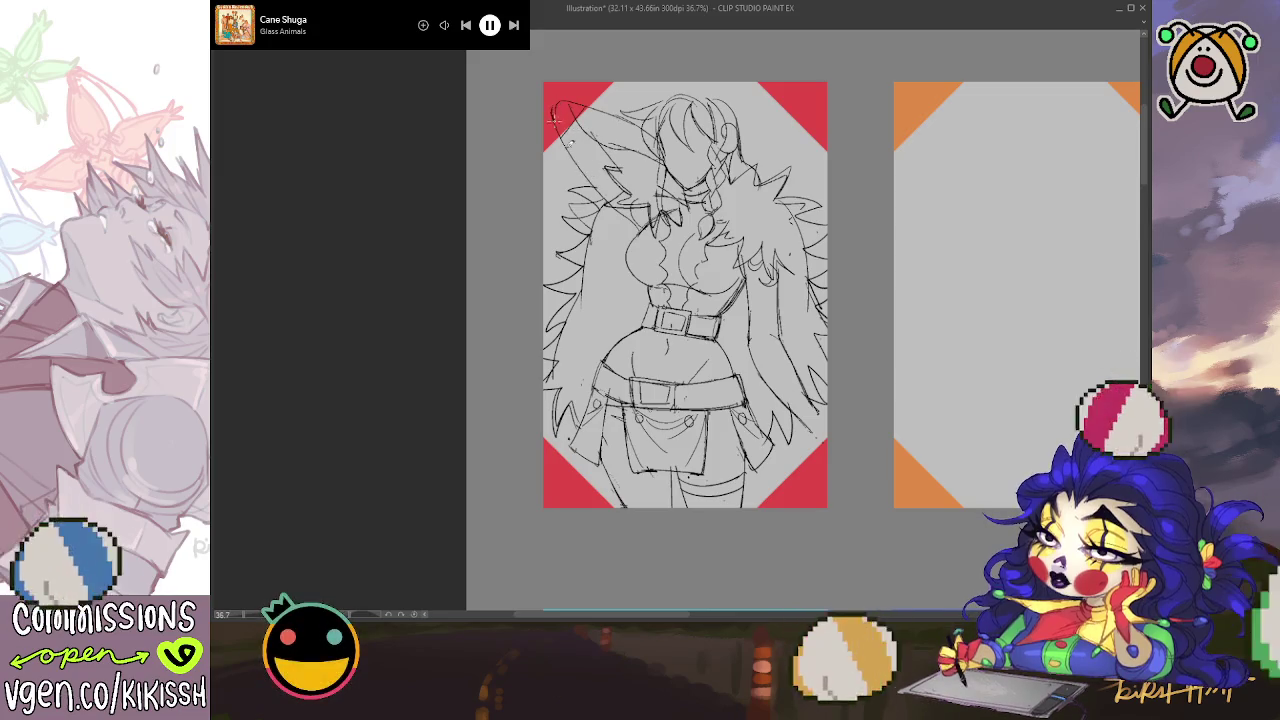
Step: Add an upper-left stroke and a small chest mark, then mirror the view
{"action": "left_click_drag", "start_coordinate": [553, 118], "coordinate": [616, 204]}
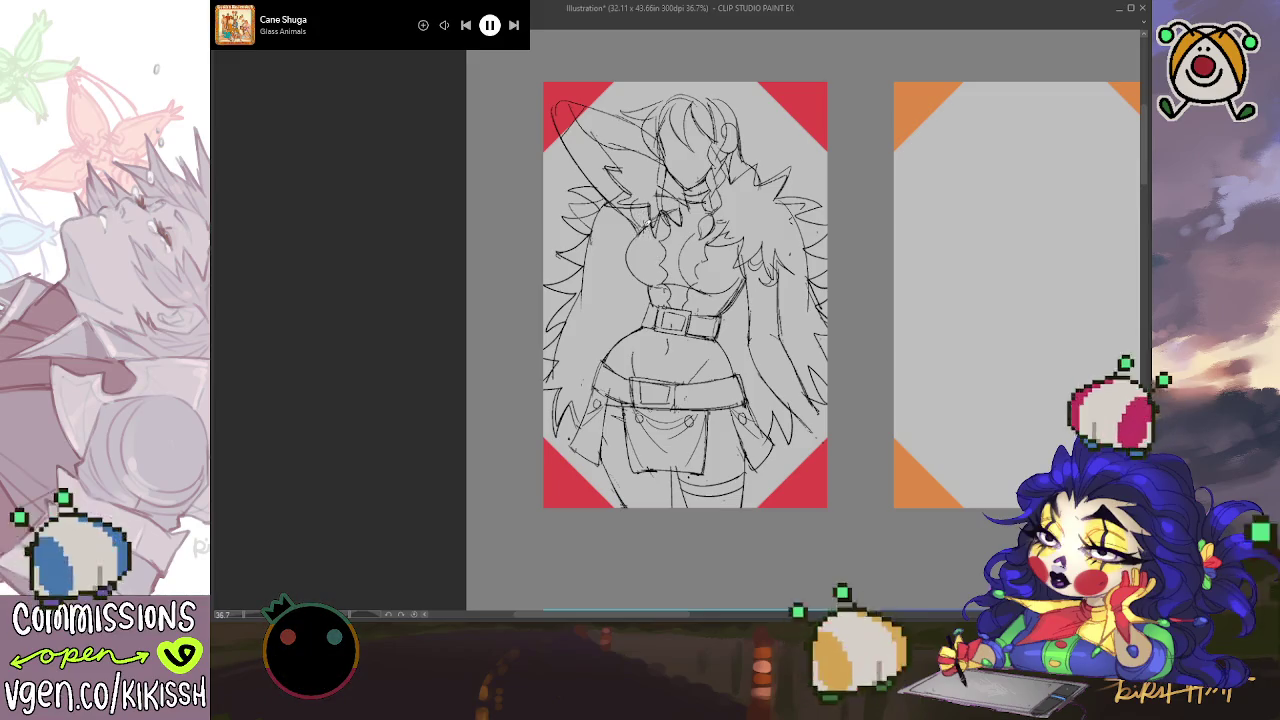
{"action": "left_click_drag", "start_coordinate": [642, 236], "coordinate": [630, 246]}
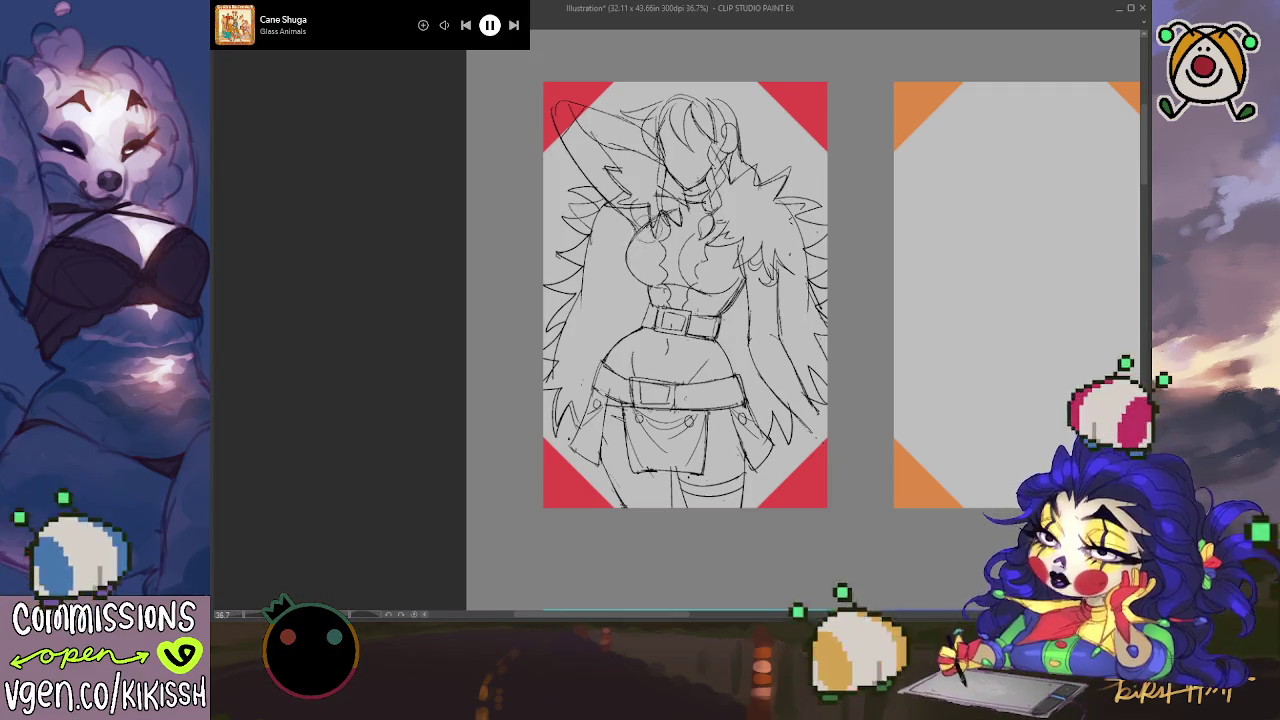
{"action": "left_click_drag", "start_coordinate": [642, 230], "coordinate": [630, 252]}
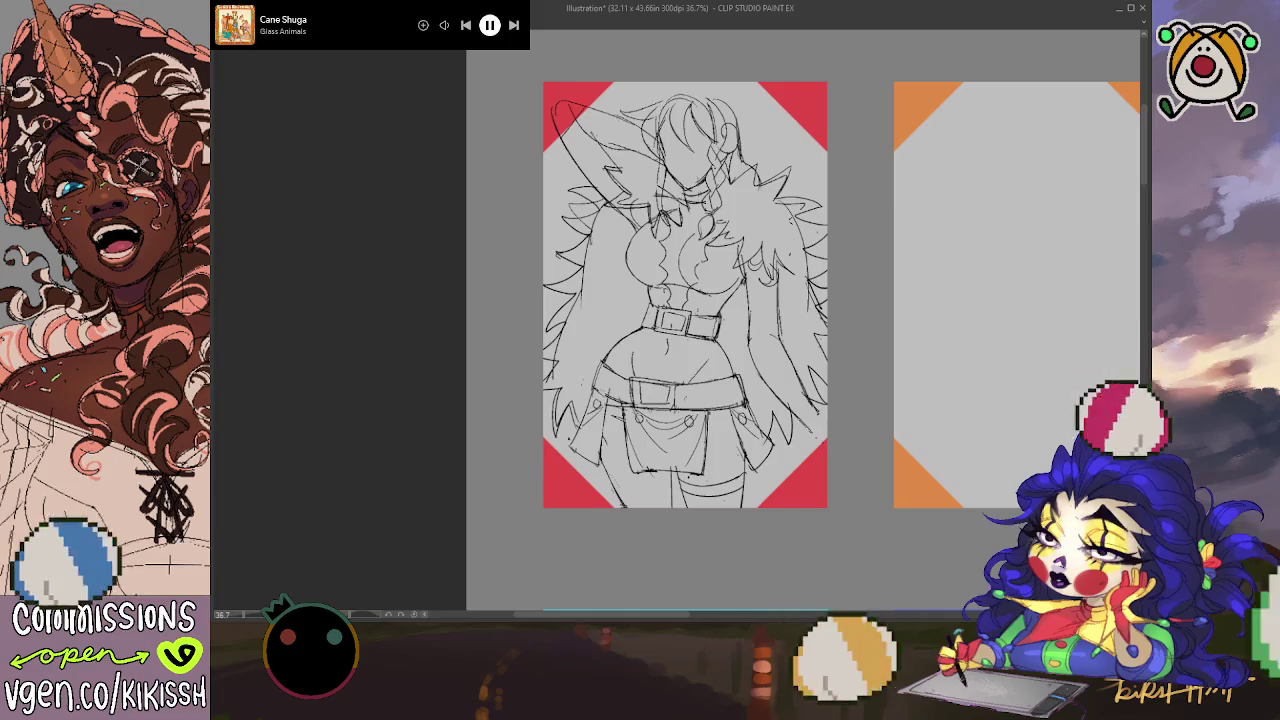
{"action": "key", "text": "h"}
{"action": "left_click_drag", "start_coordinate": [641, 170], "coordinate": [684, 150]}
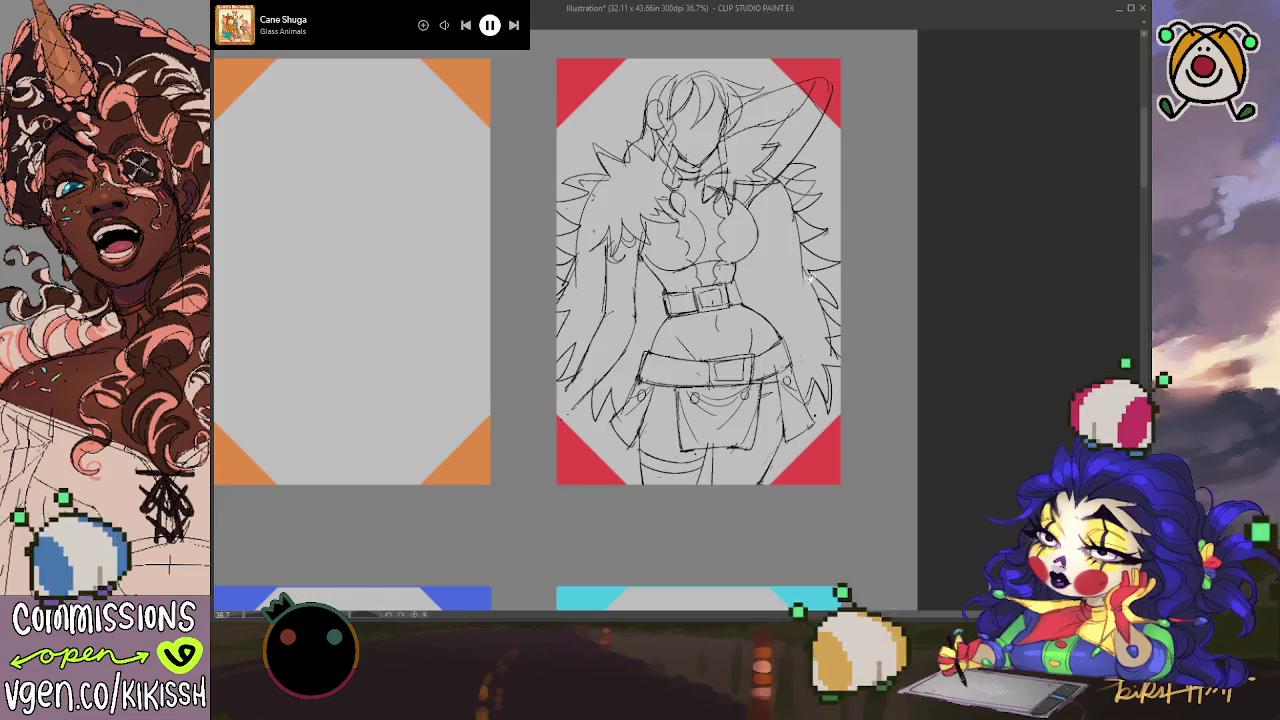
Step: Sketch faint lines at the skirt's lower left
{"action": "left_click_drag", "start_coordinate": [658, 350], "coordinate": [664, 320]}
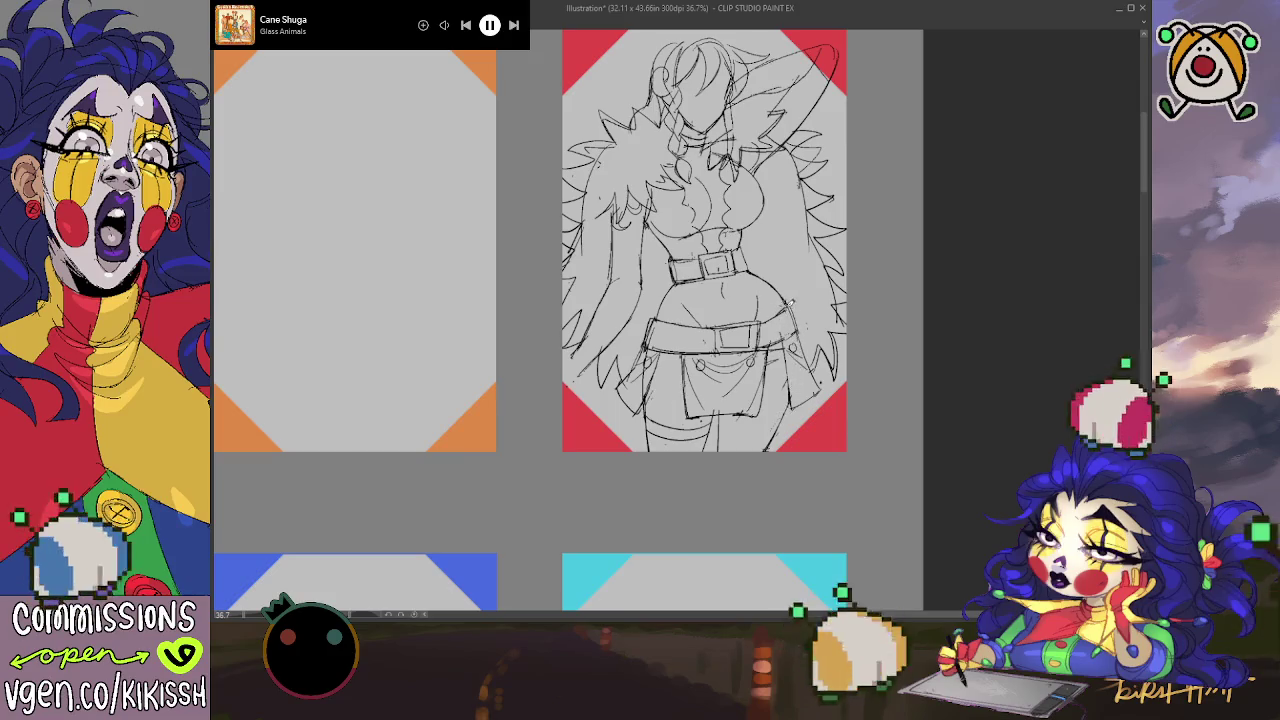
{"action": "left_click_drag", "start_coordinate": [656, 388], "coordinate": [630, 412]}
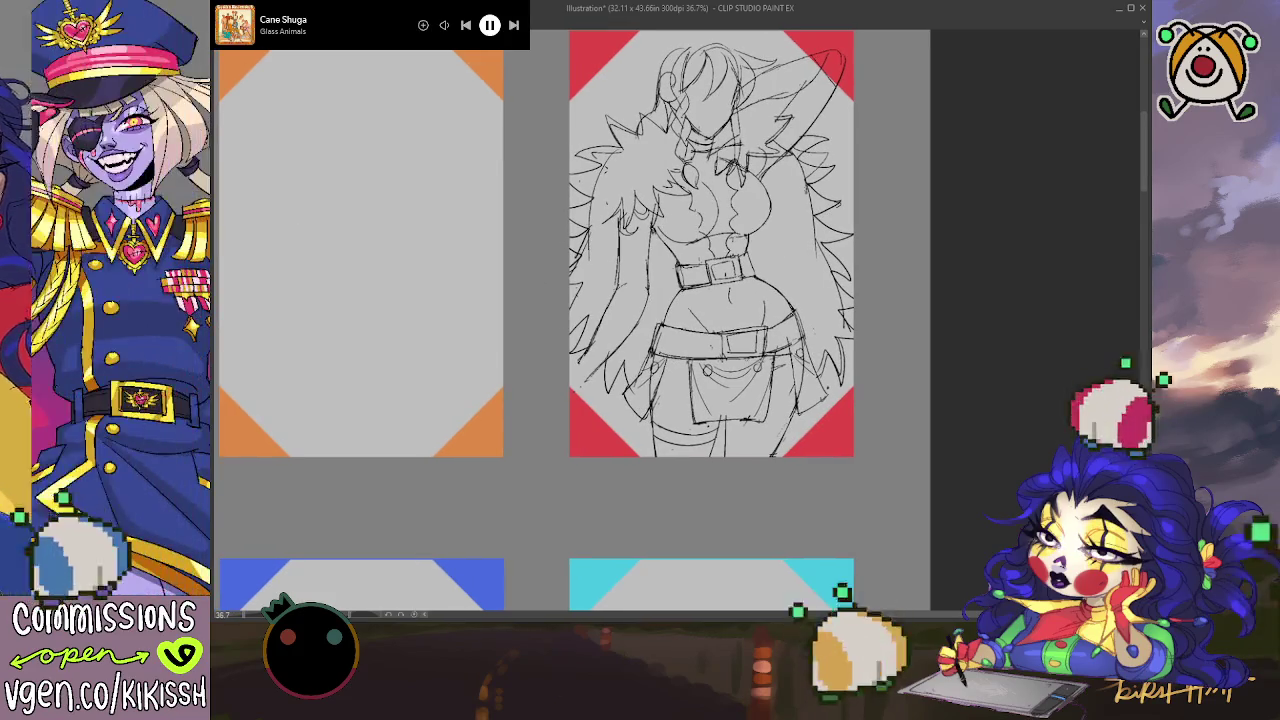
{"action": "scroll", "coordinate": [632, 236], "scroll_direction": "right", "scroll_amount": 2}
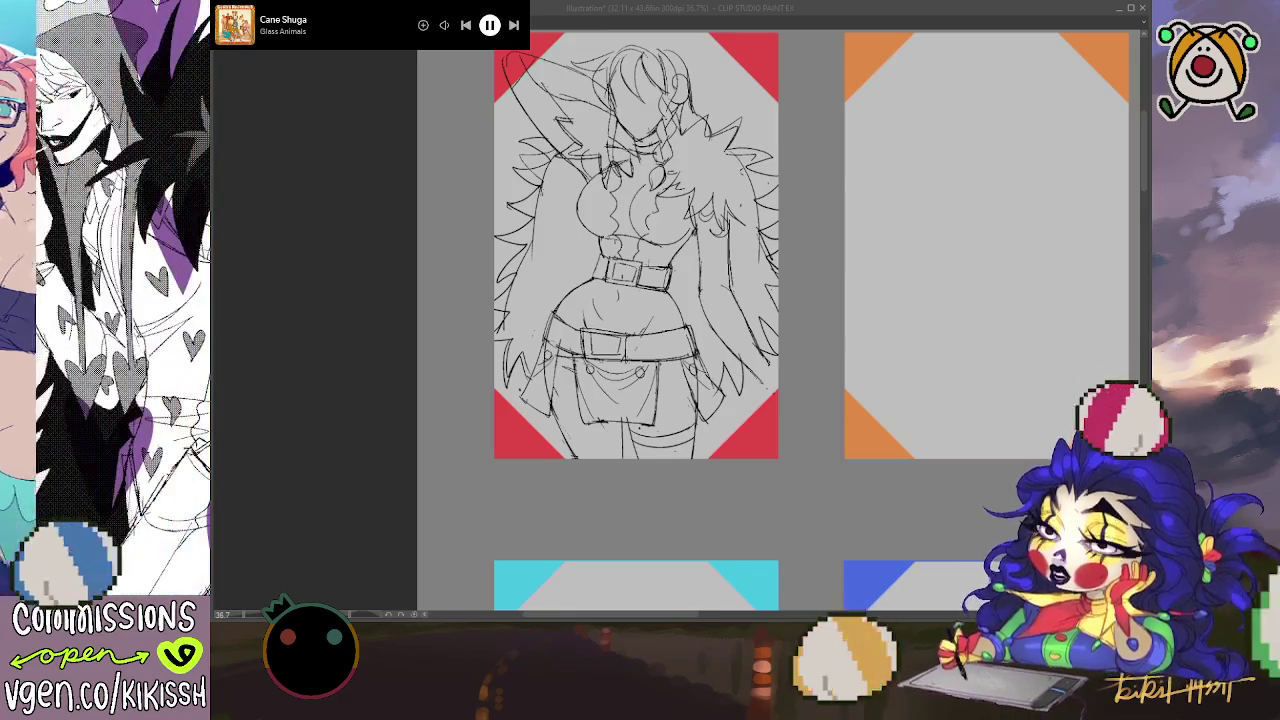
{"action": "scroll", "coordinate": [674, 278], "scroll_direction": "up", "scroll_amount": 1}
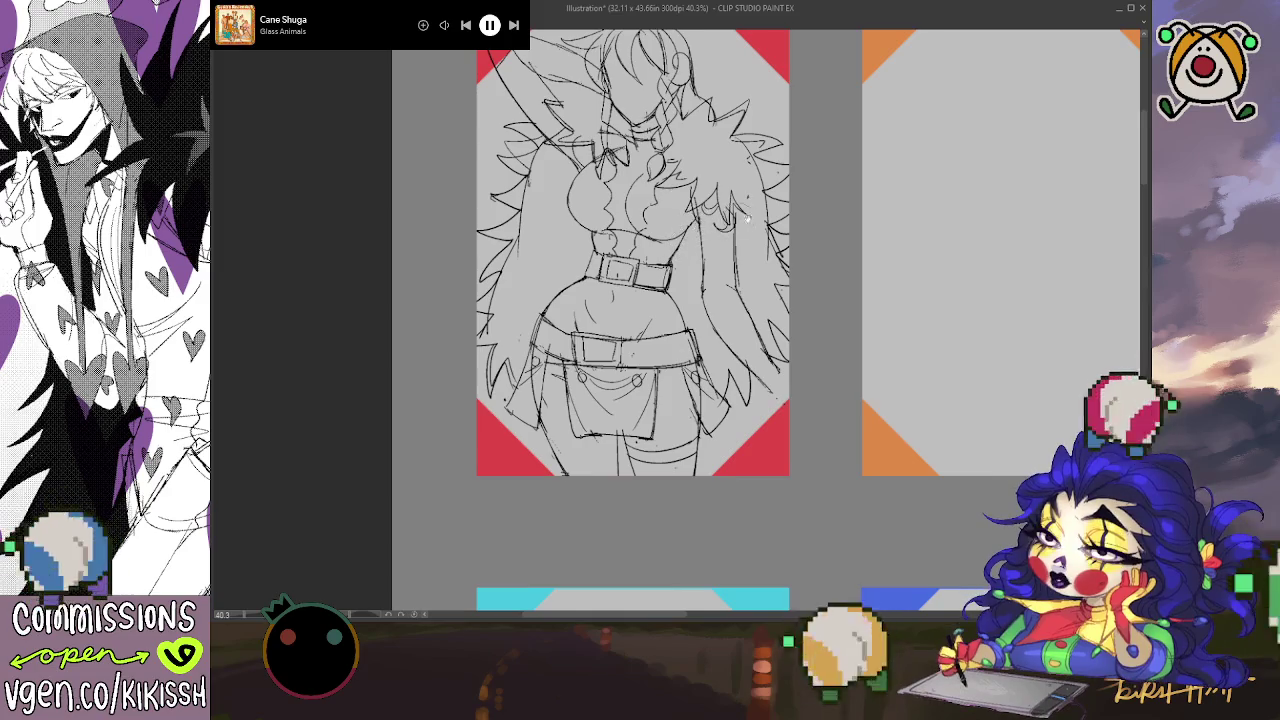
{"action": "left_click_drag", "start_coordinate": [746, 218], "coordinate": [801, 219]}
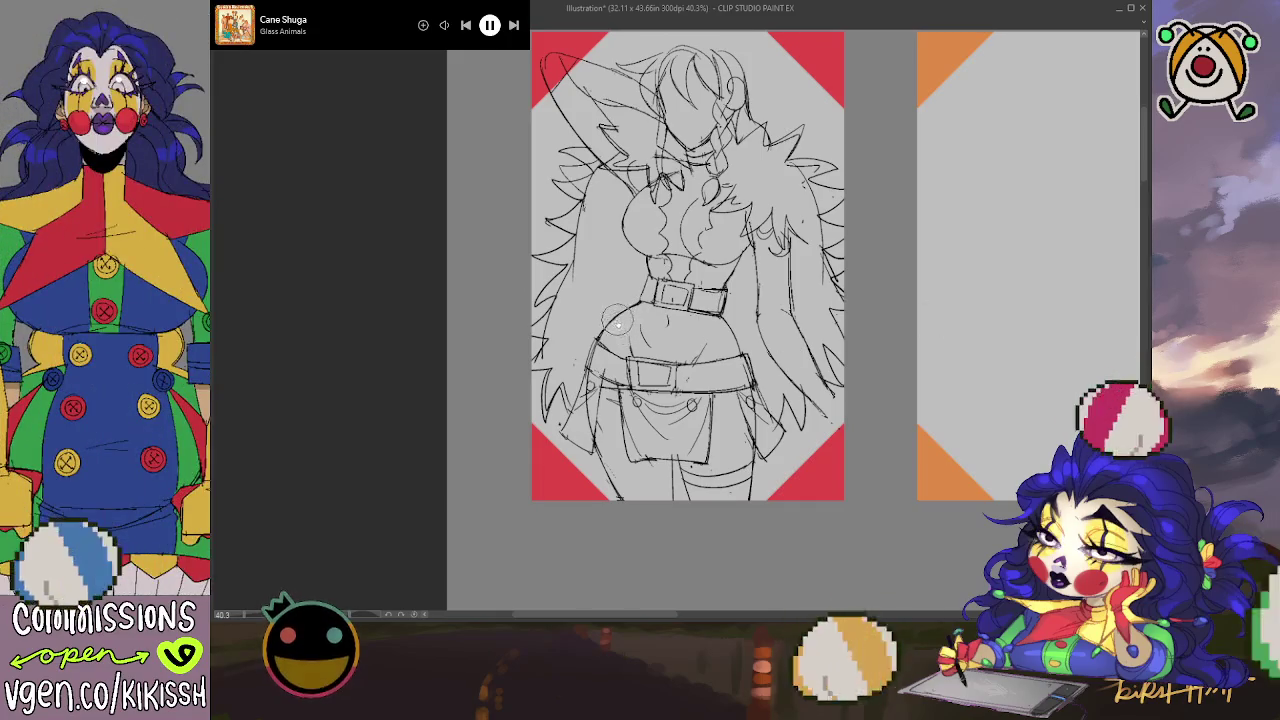
{"action": "key", "text": "bracketright"}
{"action": "key", "text": "bracketright"}
{"action": "key", "text": "bracketright"}
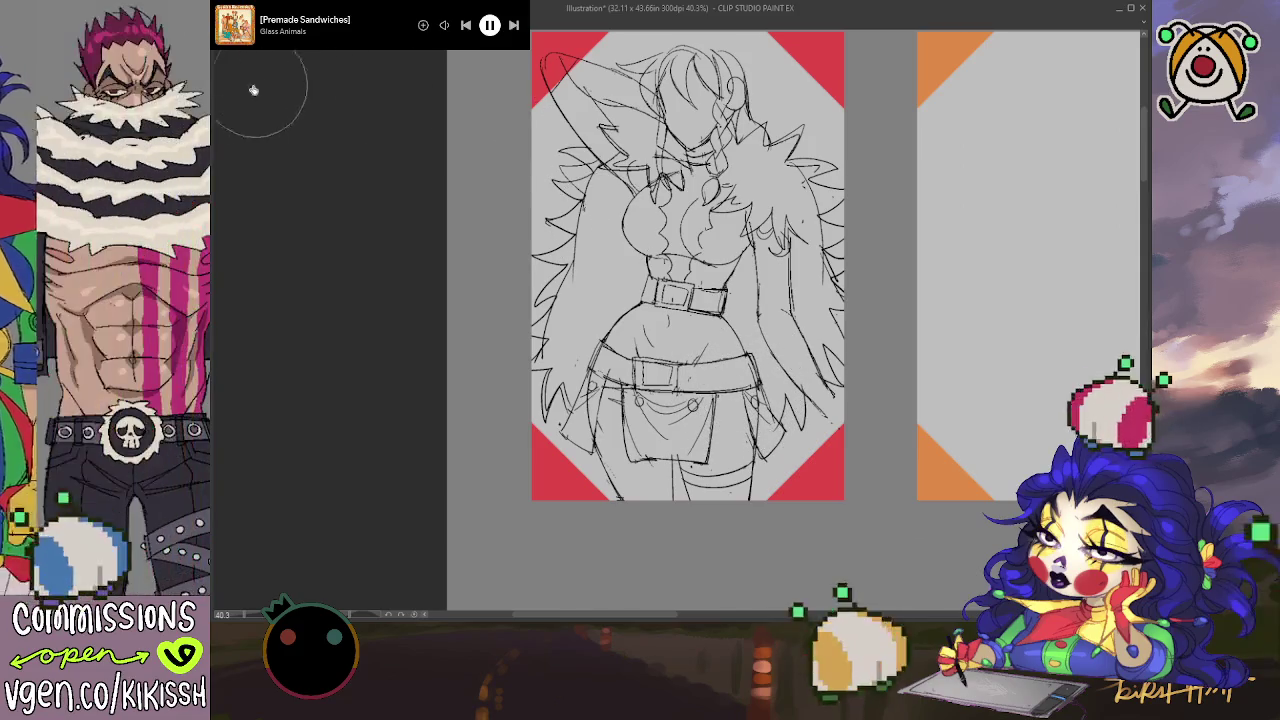
{"action": "key", "text": "h"}
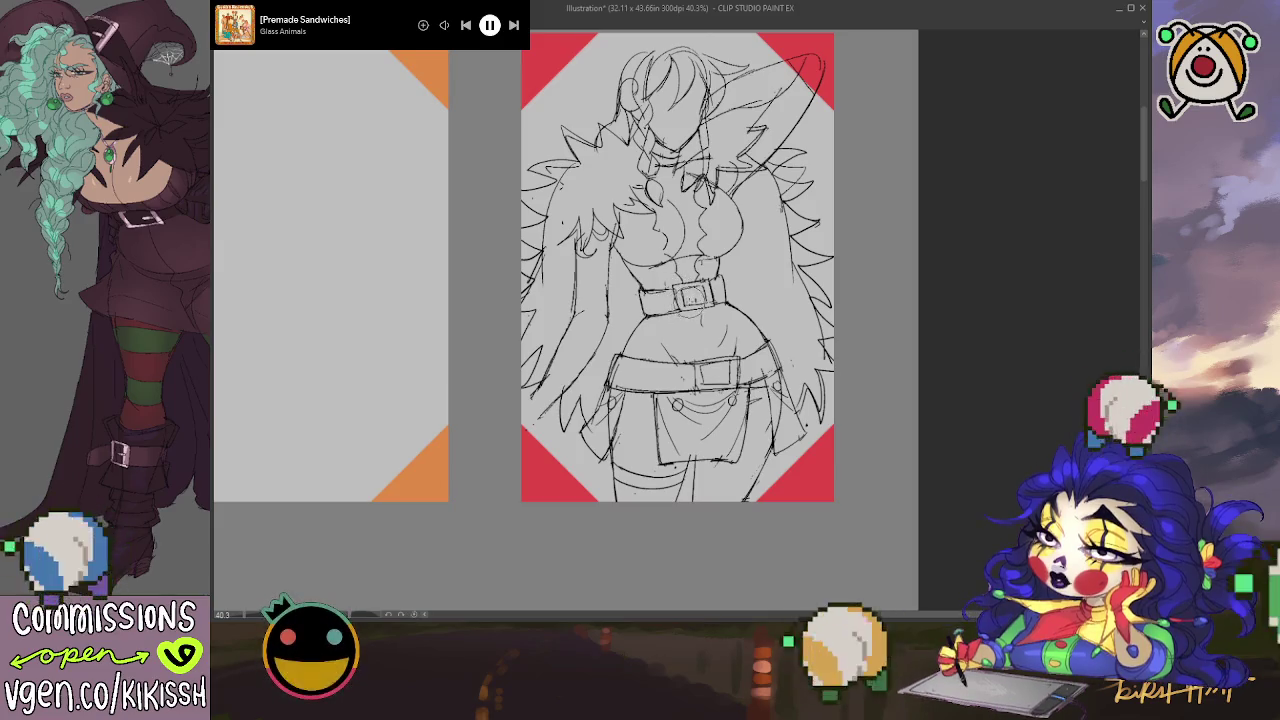
{"action": "key", "text": "h"}
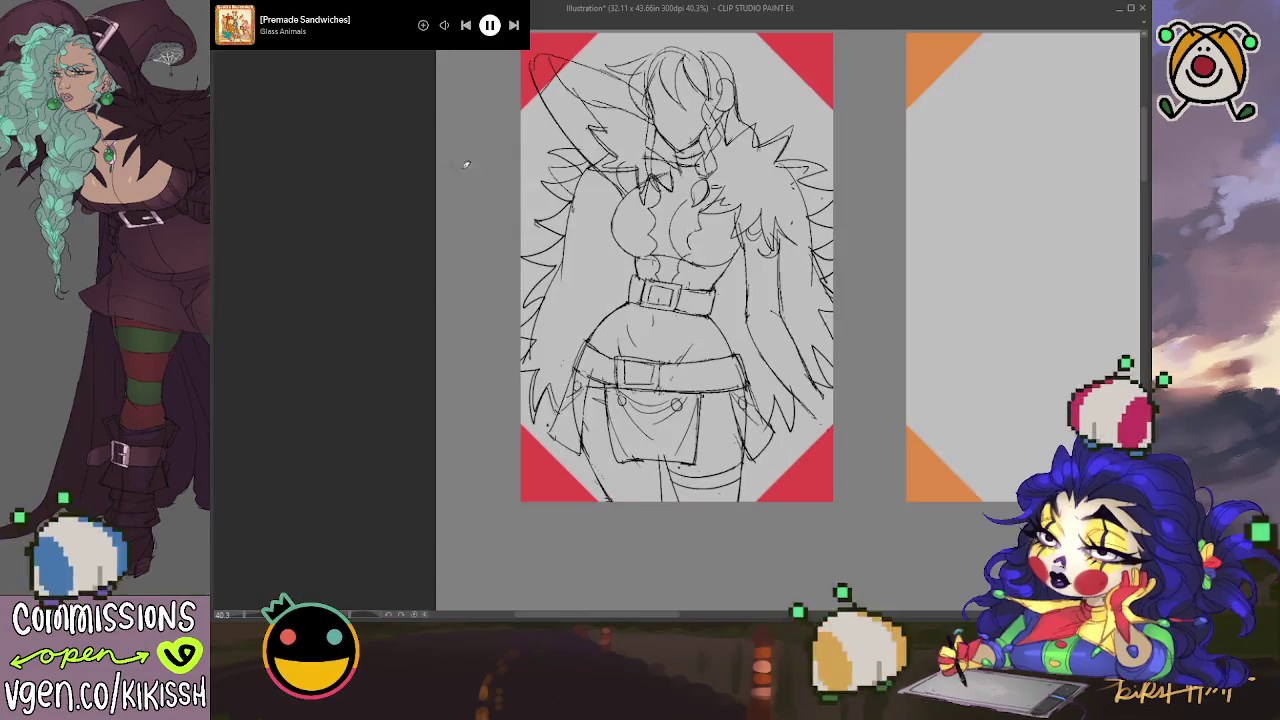
{"action": "left_click_drag", "start_coordinate": [466, 164], "coordinate": [790, 218]}
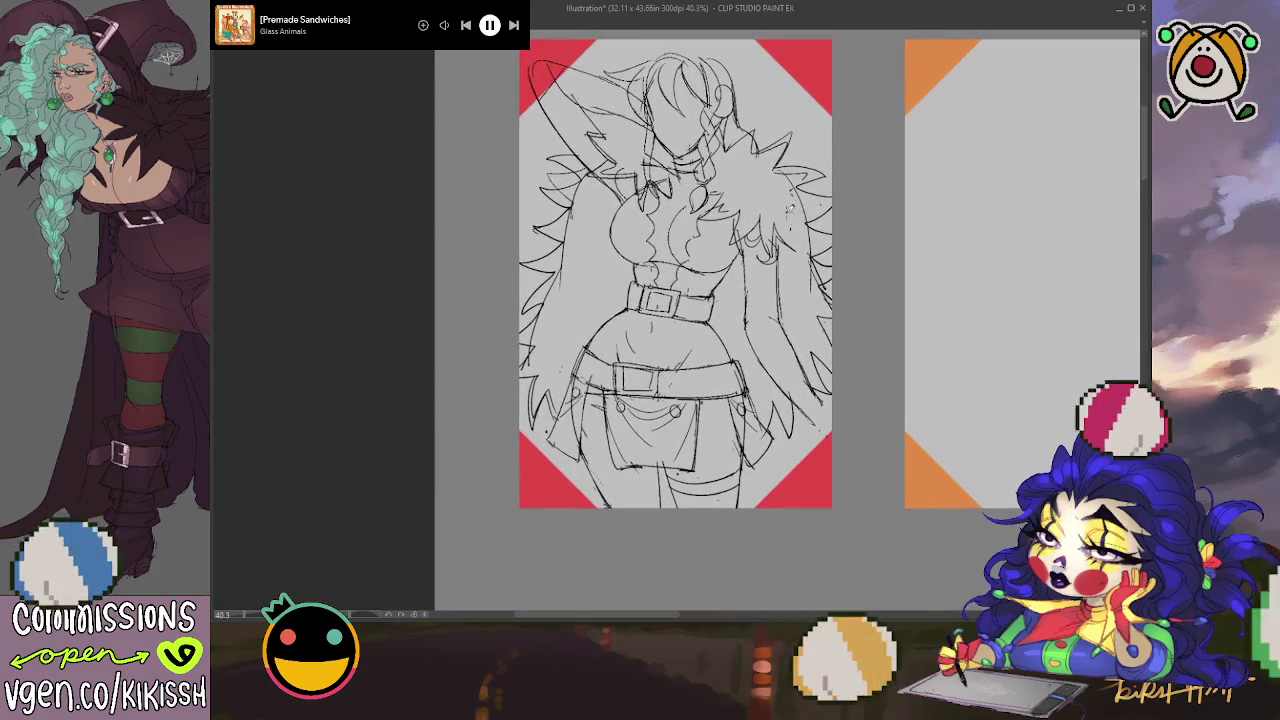
Step: Zoom and pan around the canvas to inspect the figure sketch
{"action": "scroll", "coordinate": [668, 306], "scroll_direction": "up", "scroll_amount": 2}
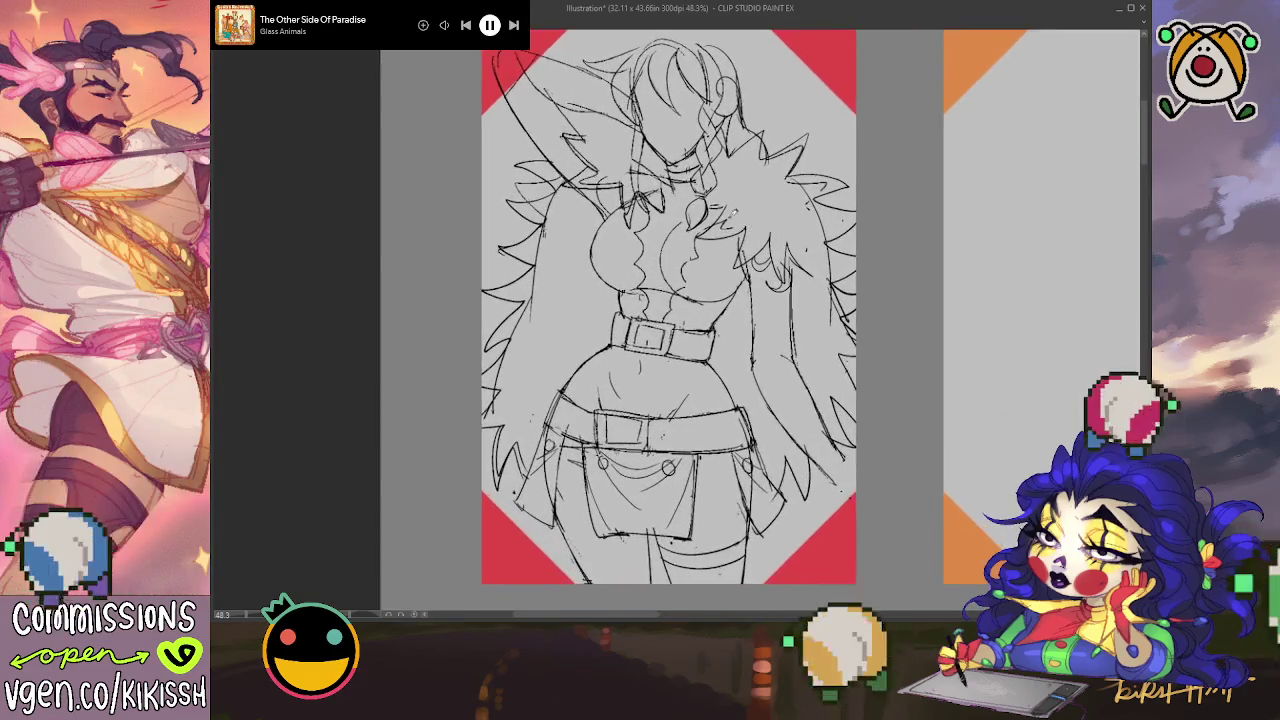
{"action": "scroll", "coordinate": [686, 320], "scroll_direction": "up", "scroll_amount": 3}
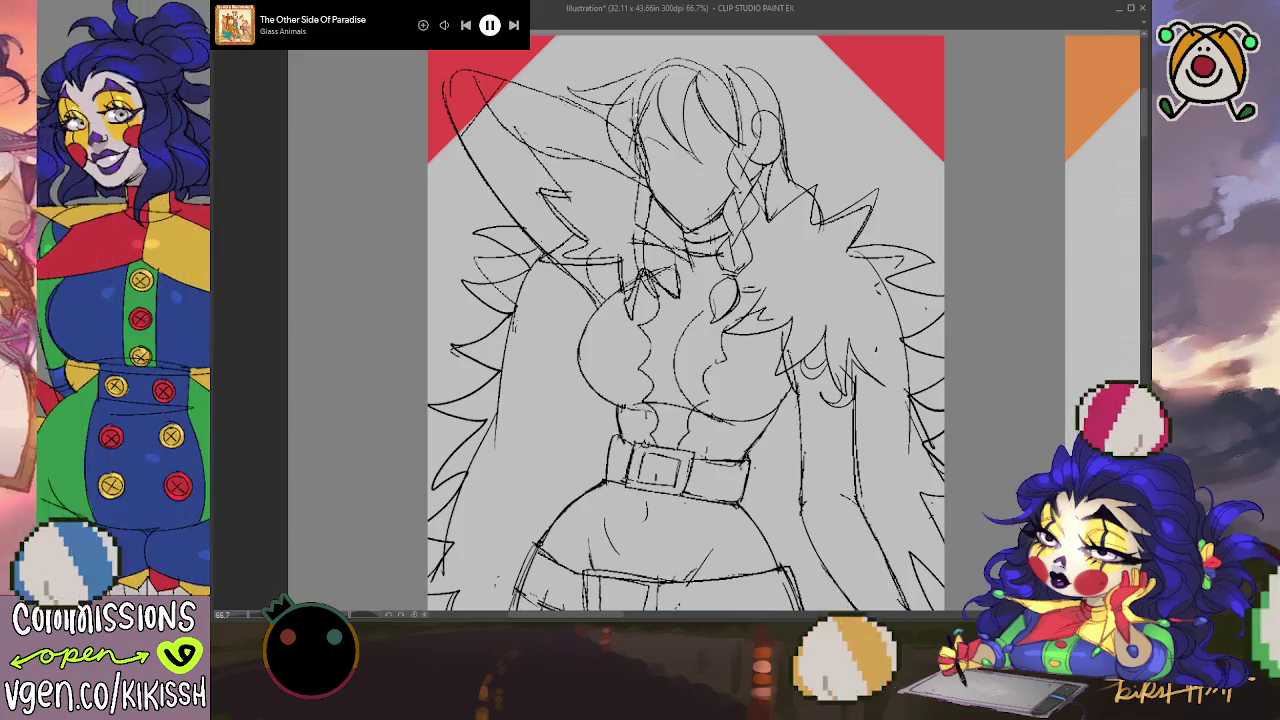
{"action": "scroll", "coordinate": [680, 330], "scroll_direction": "down", "scroll_amount": 2}
{"action": "left_click_drag", "start_coordinate": [762, 207], "coordinate": [783, 199]}
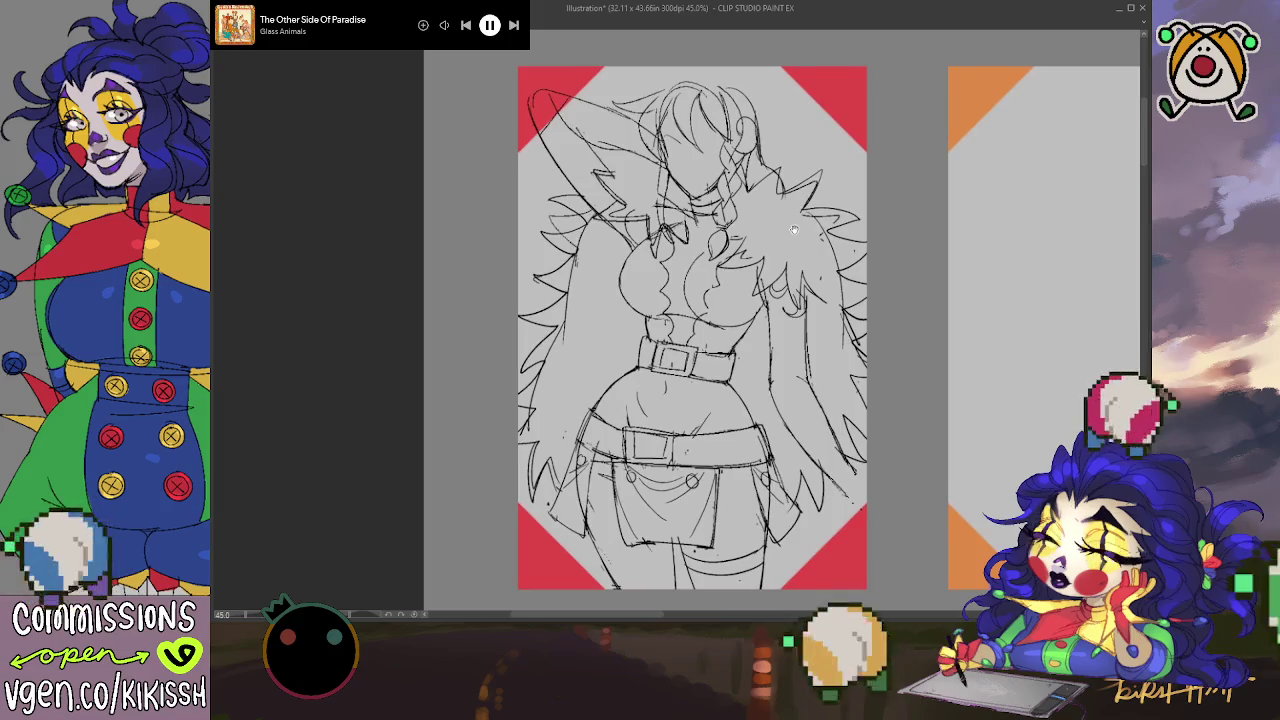
{"action": "left_click_drag", "start_coordinate": [479, 211], "coordinate": [491, 211]}
Step: Zoom in and erase the face's eye and nose lines, then zoom back out to the whole page
{"action": "key", "text": "h"}
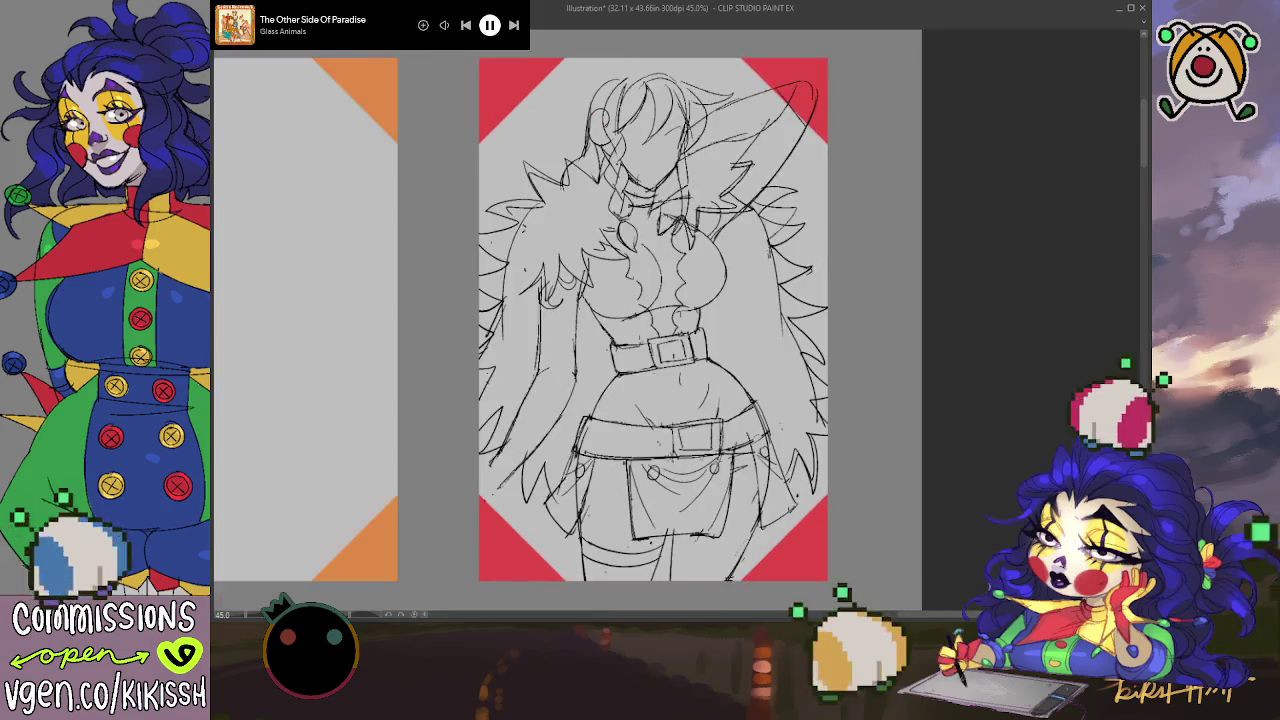
{"action": "key", "text": "h"}
{"action": "scroll", "coordinate": [748, 94], "scroll_direction": "up", "scroll_amount": 1}
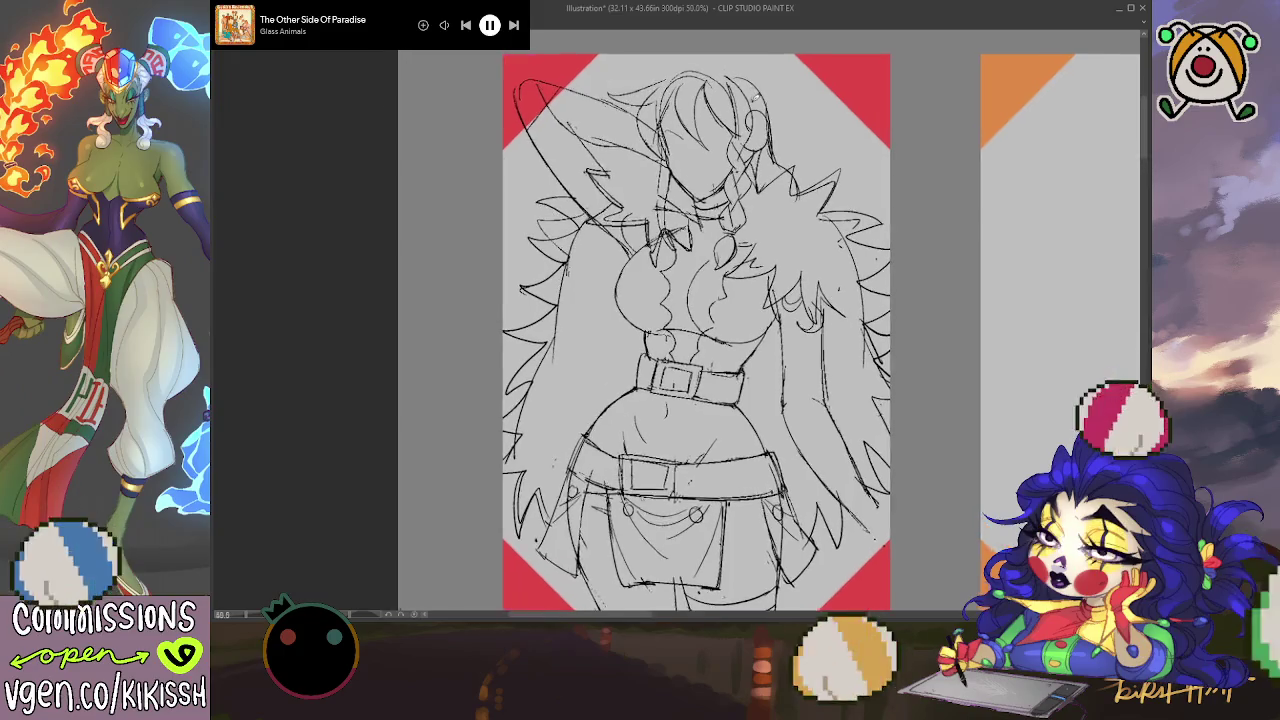
{"action": "scroll", "coordinate": [748, 94], "scroll_direction": "up", "scroll_amount": 1}
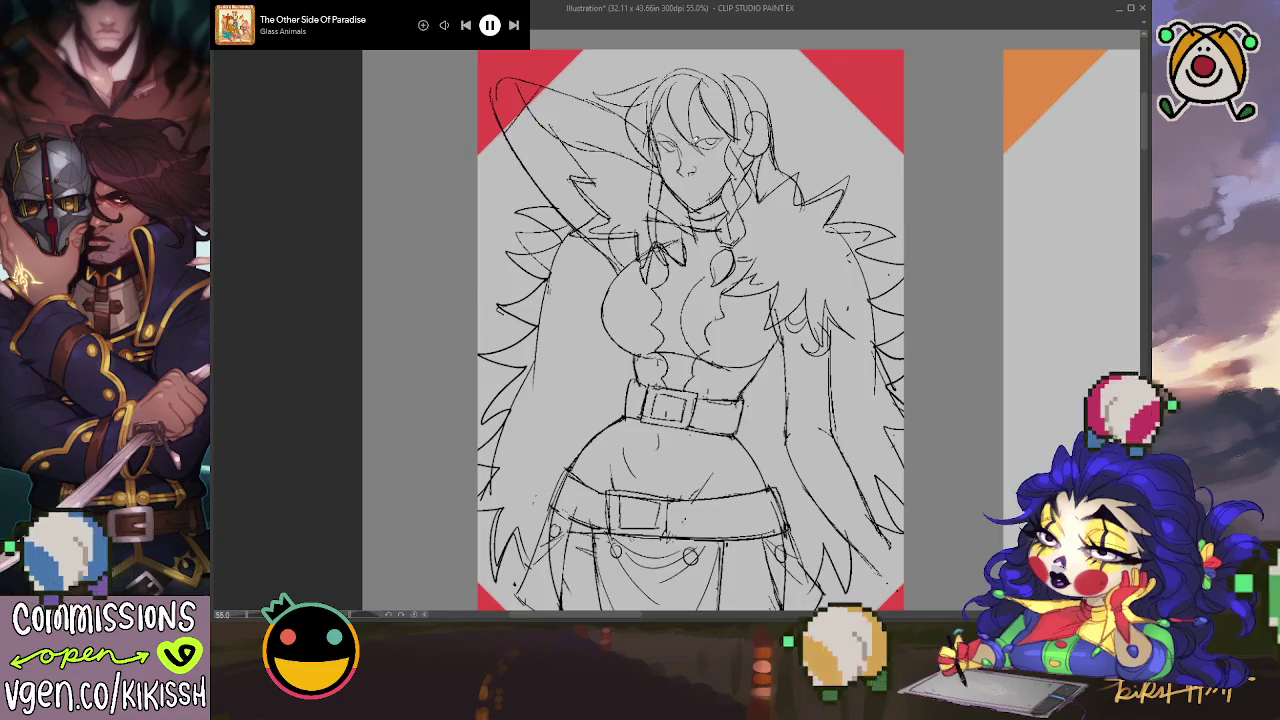
{"action": "mouse_move", "coordinate": [668, 142]}
{"action": "left_mouse_down"}
{"action": "mouse_move", "coordinate": [708, 165]}
{"action": "mouse_move", "coordinate": [668, 150]}
{"action": "left_mouse_up"}
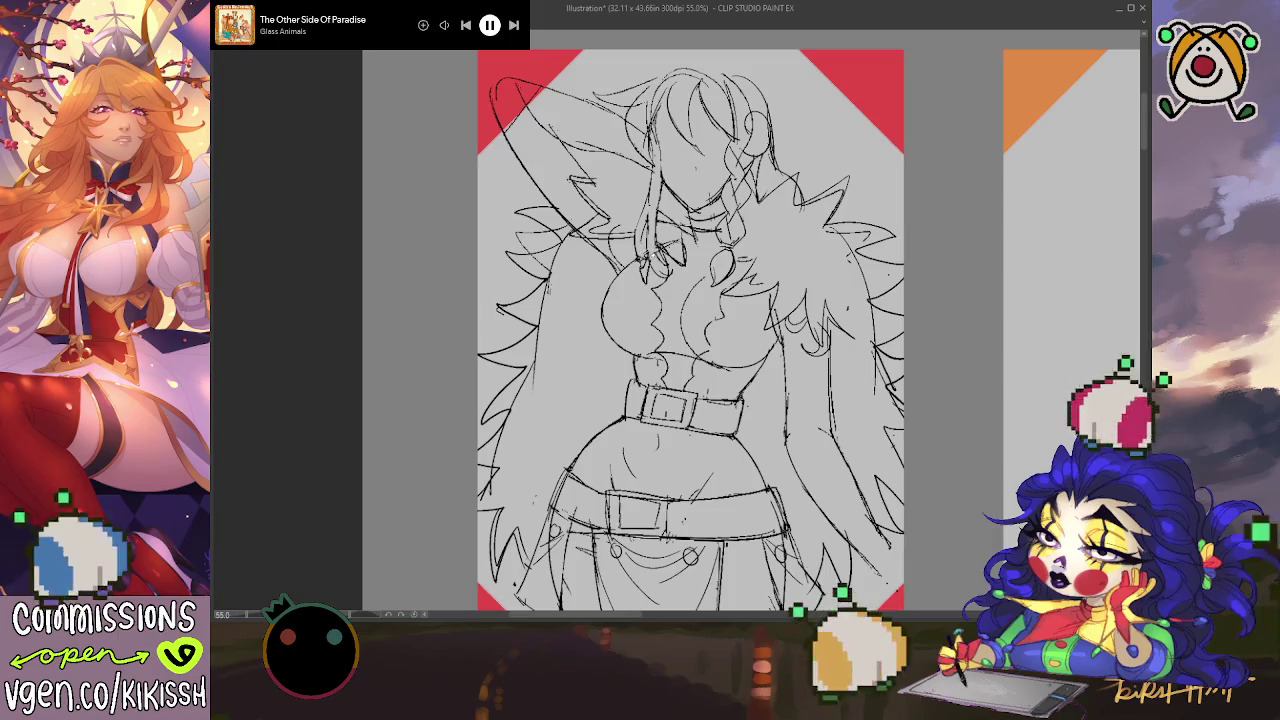
{"action": "left_click_drag", "start_coordinate": [660, 262], "coordinate": [686, 290]}
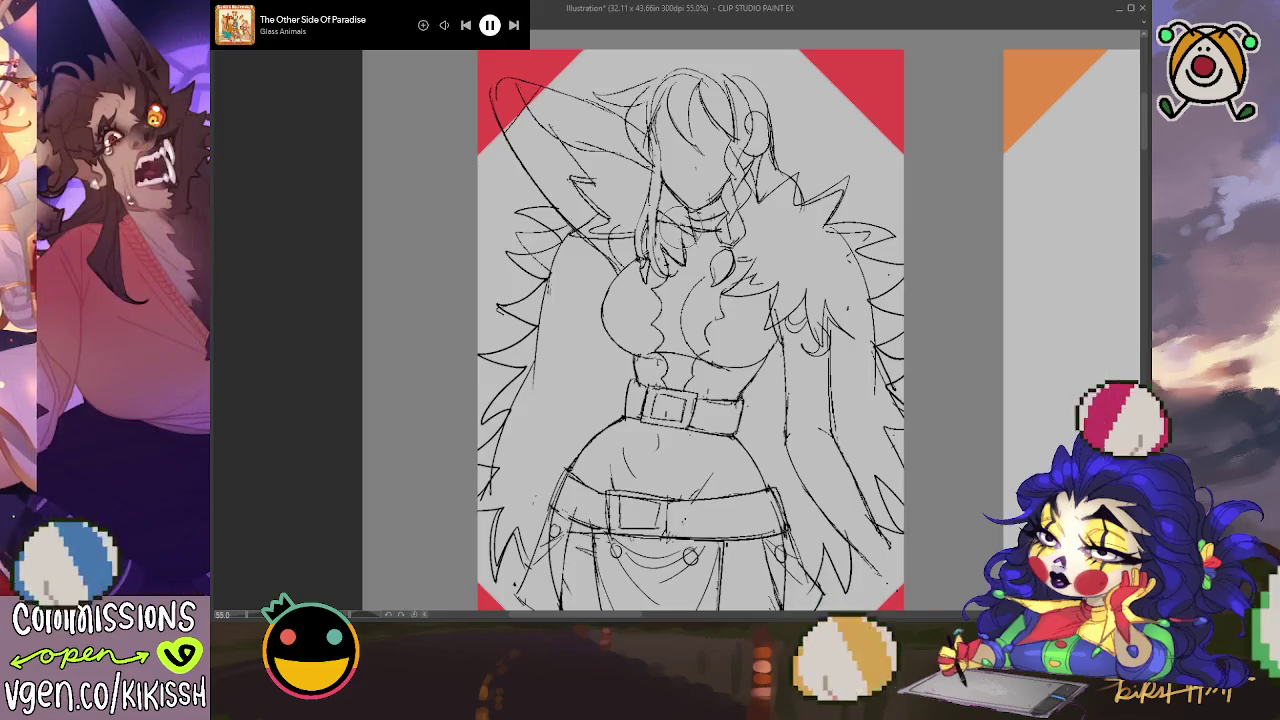
{"action": "key", "text": "ctrl+minus"}
{"action": "left_click_drag", "start_coordinate": [785, 261], "coordinate": [893, 276]}
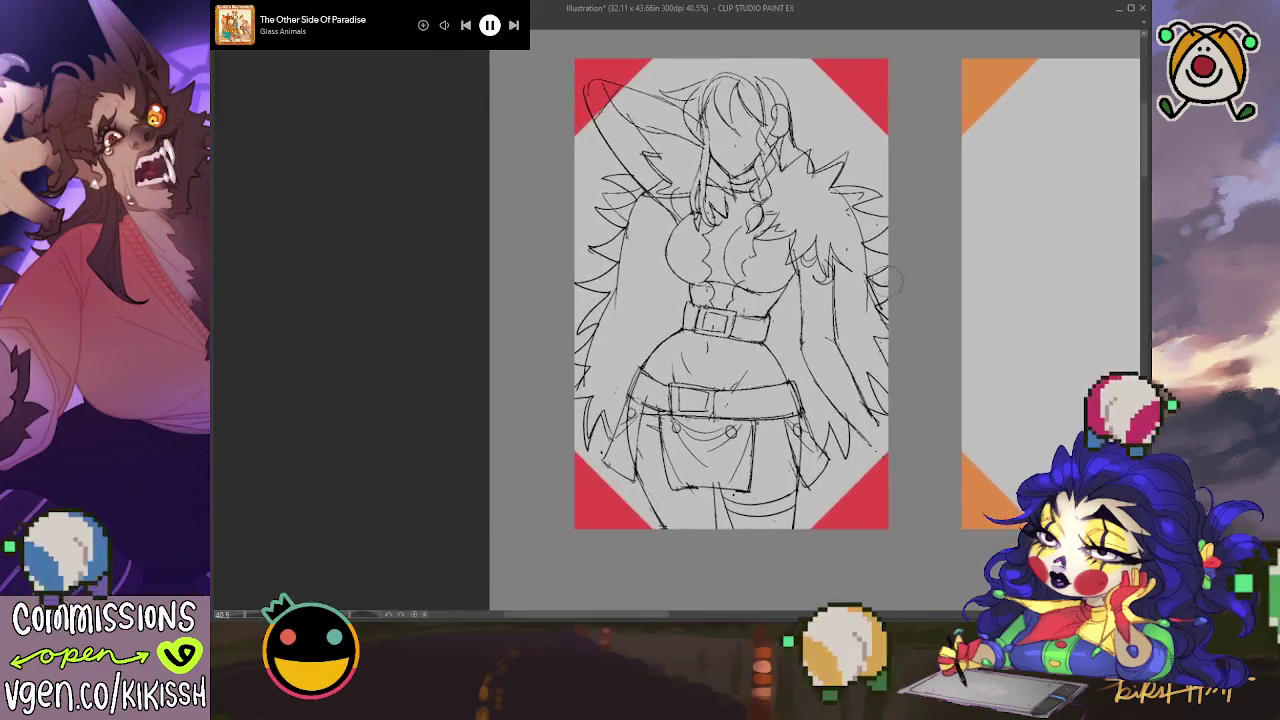
Step: Zoom in, erase the raised-arm lines above the head, then zoom out
{"action": "scroll", "coordinate": [818, 277], "scroll_direction": "up", "scroll_amount": 1}
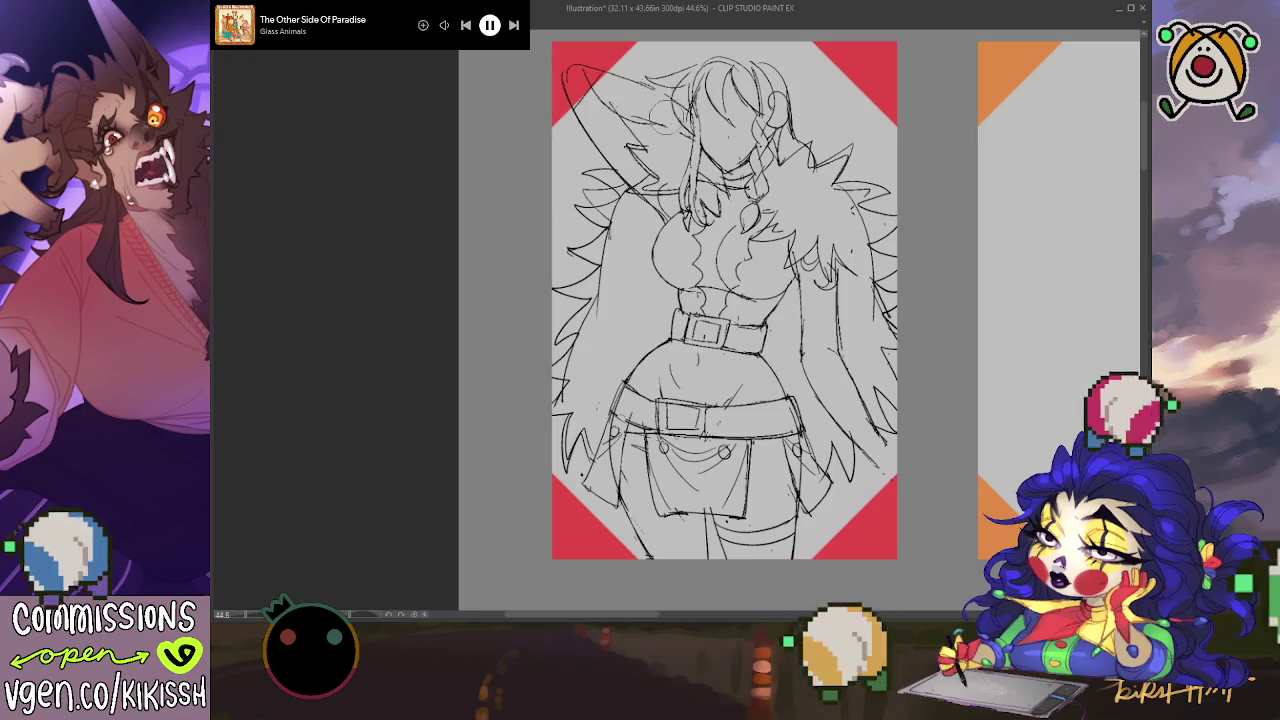
{"action": "left_click_drag", "start_coordinate": [613, 75], "coordinate": [586, 110]}
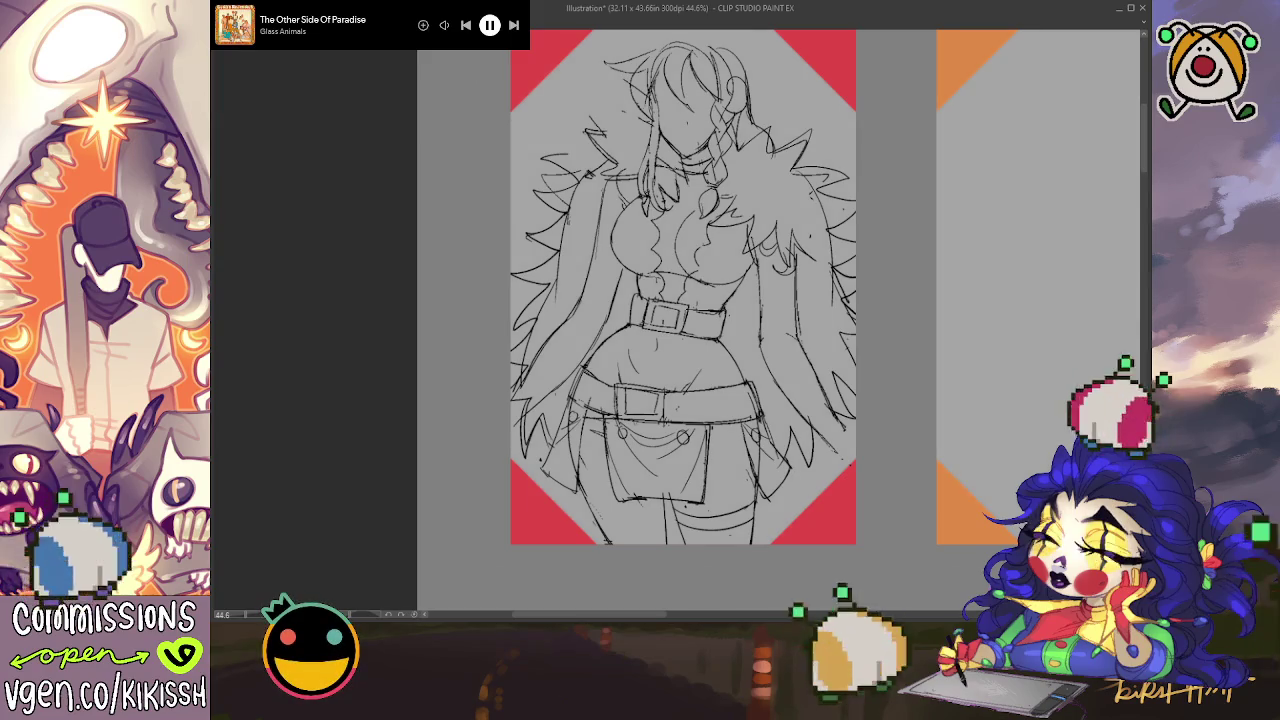
{"action": "scroll", "coordinate": [810, 281], "scroll_direction": "down", "scroll_amount": 3}
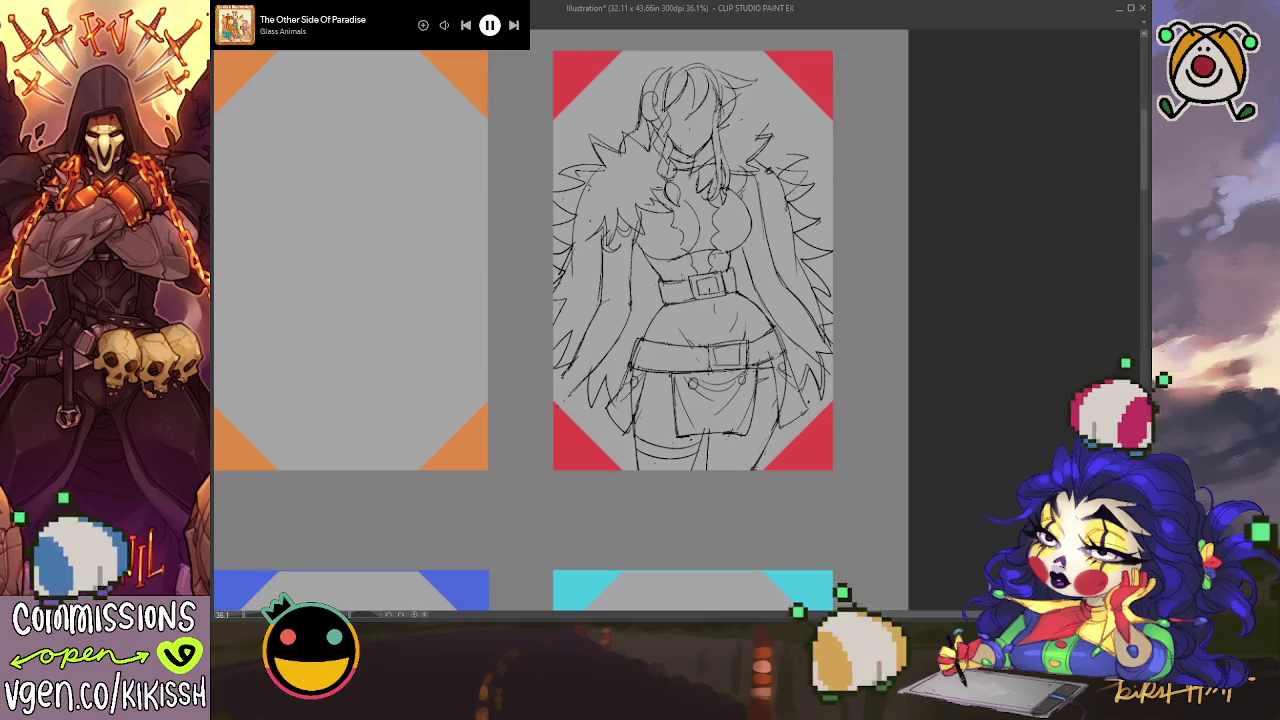
Step: Zoom in on the head and draw a pencil arc along its top
{"action": "scroll", "coordinate": [746, 68], "scroll_direction": "up", "scroll_amount": 2}
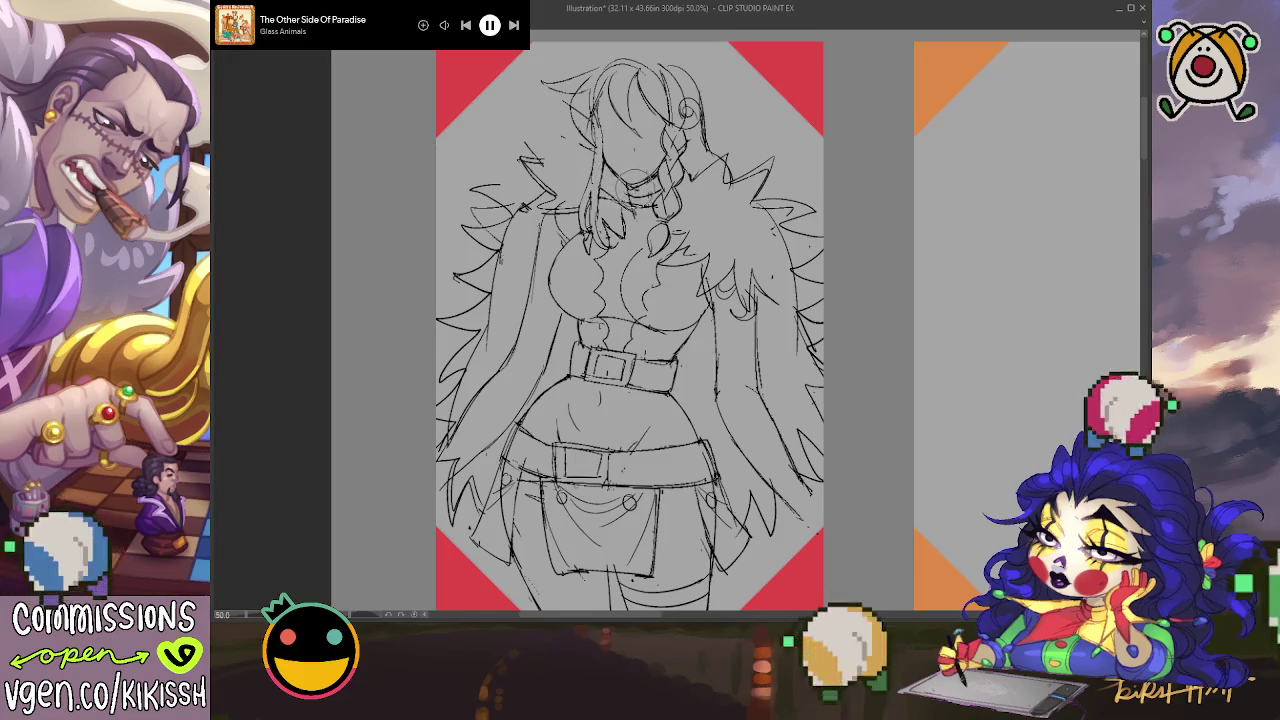
{"action": "mouse_move", "coordinate": [738, 145]}
{"action": "left_mouse_down"}
{"action": "mouse_move", "coordinate": [744, 131]}
{"action": "mouse_move", "coordinate": [760, 137]}
{"action": "left_mouse_up"}
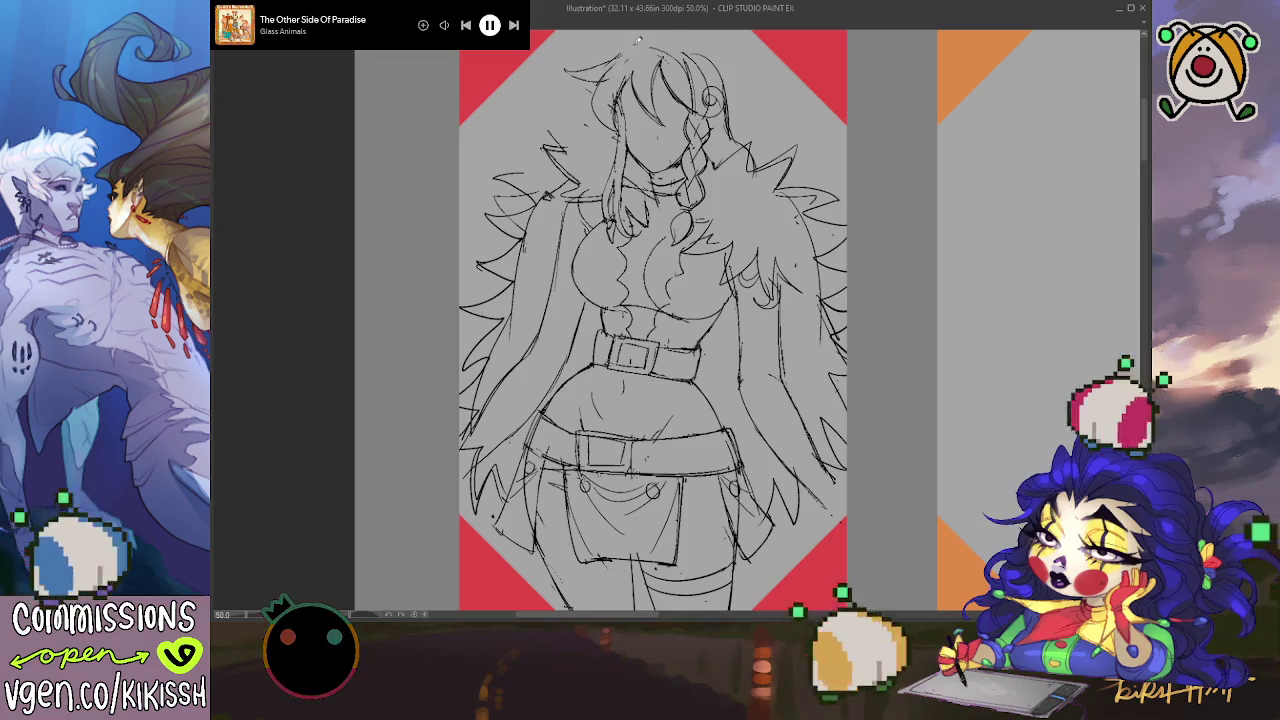
{"action": "left_click_drag", "start_coordinate": [618, 56], "coordinate": [672, 44]}
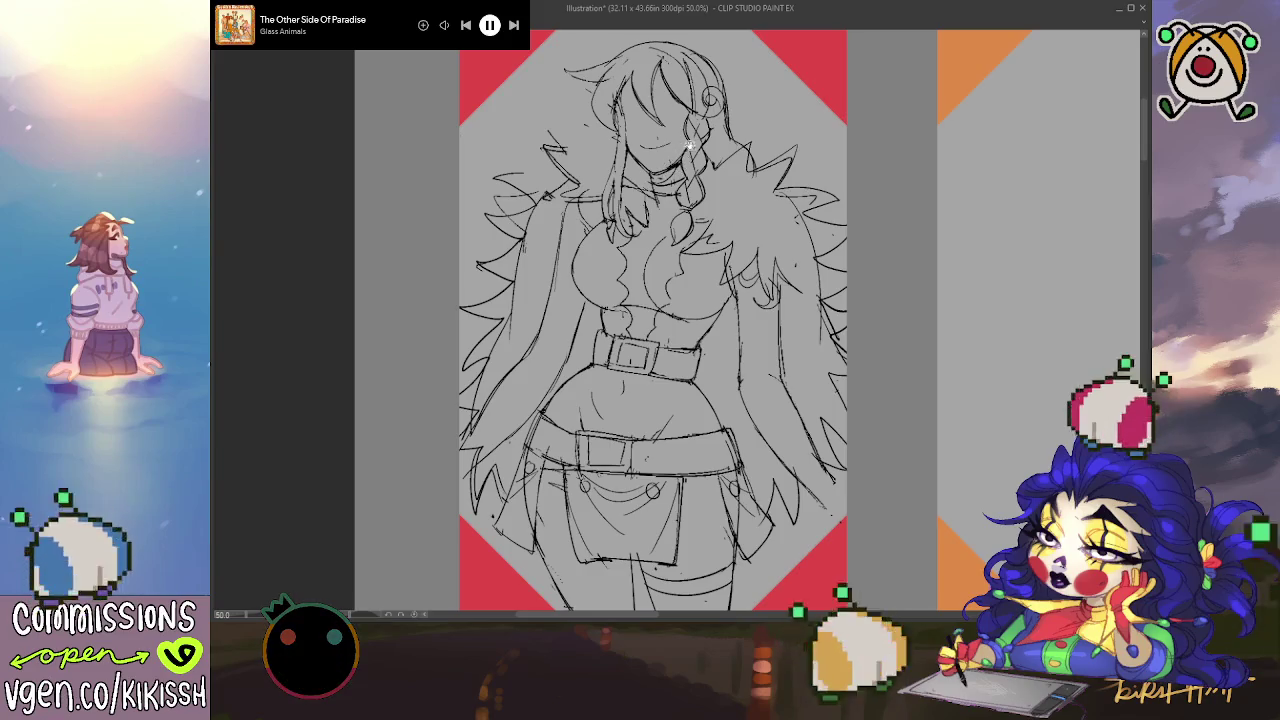
Step: Zoom out and recentre the sketch pages, then switch to the ReyKylo_Charm.psd document
{"action": "left_click_drag", "start_coordinate": [705, 180], "coordinate": [692, 163]}
{"action": "scroll", "coordinate": [700, 163], "scroll_direction": "down", "scroll_amount": 2}
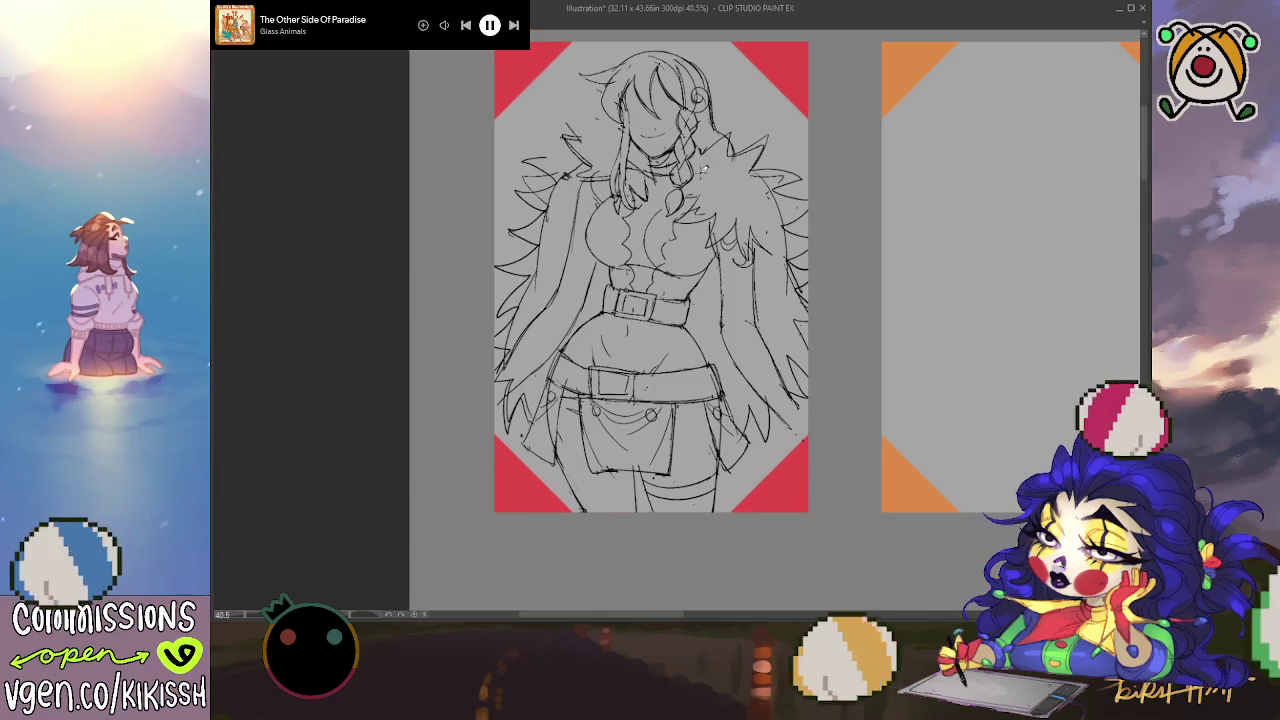
{"action": "left_click_drag", "start_coordinate": [779, 240], "coordinate": [781, 257]}
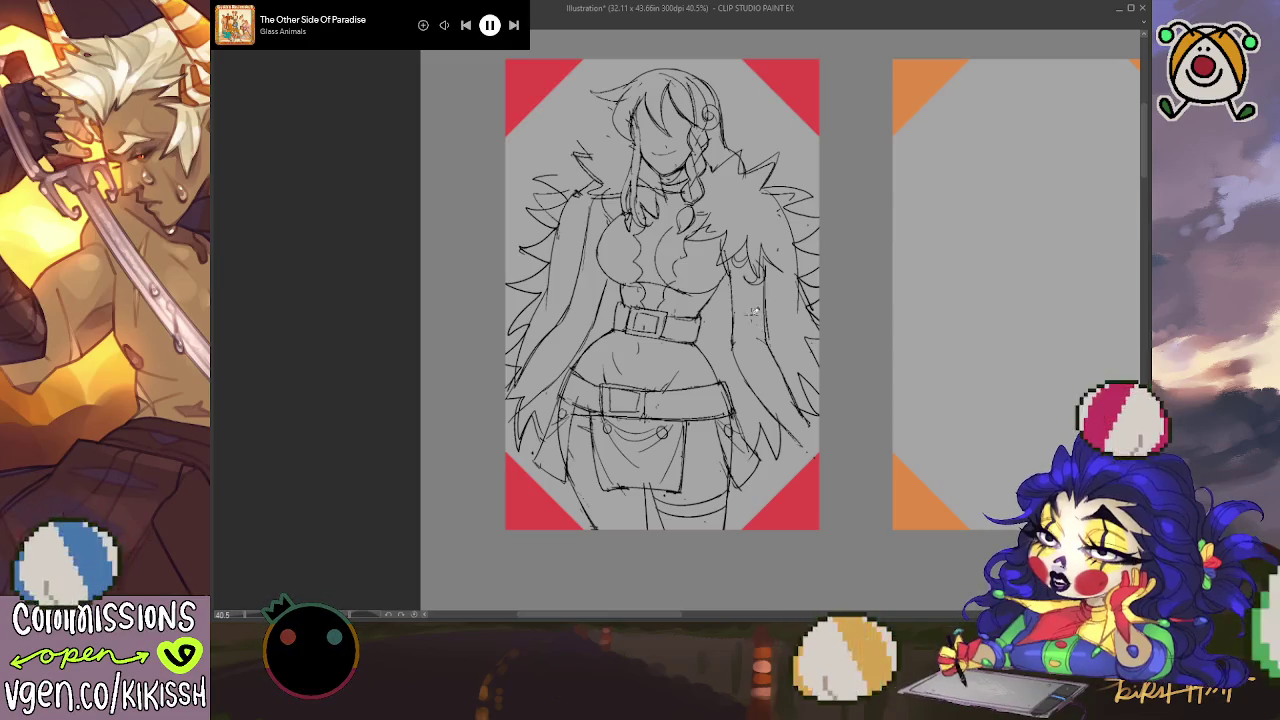
{"action": "mouse_move", "coordinate": [755, 311]}
{"action": "left_mouse_down"}
{"action": "mouse_move", "coordinate": [743, 252]}
{"action": "mouse_move", "coordinate": [785, 265]}
{"action": "mouse_move", "coordinate": [765, 268]}
{"action": "left_mouse_up"}
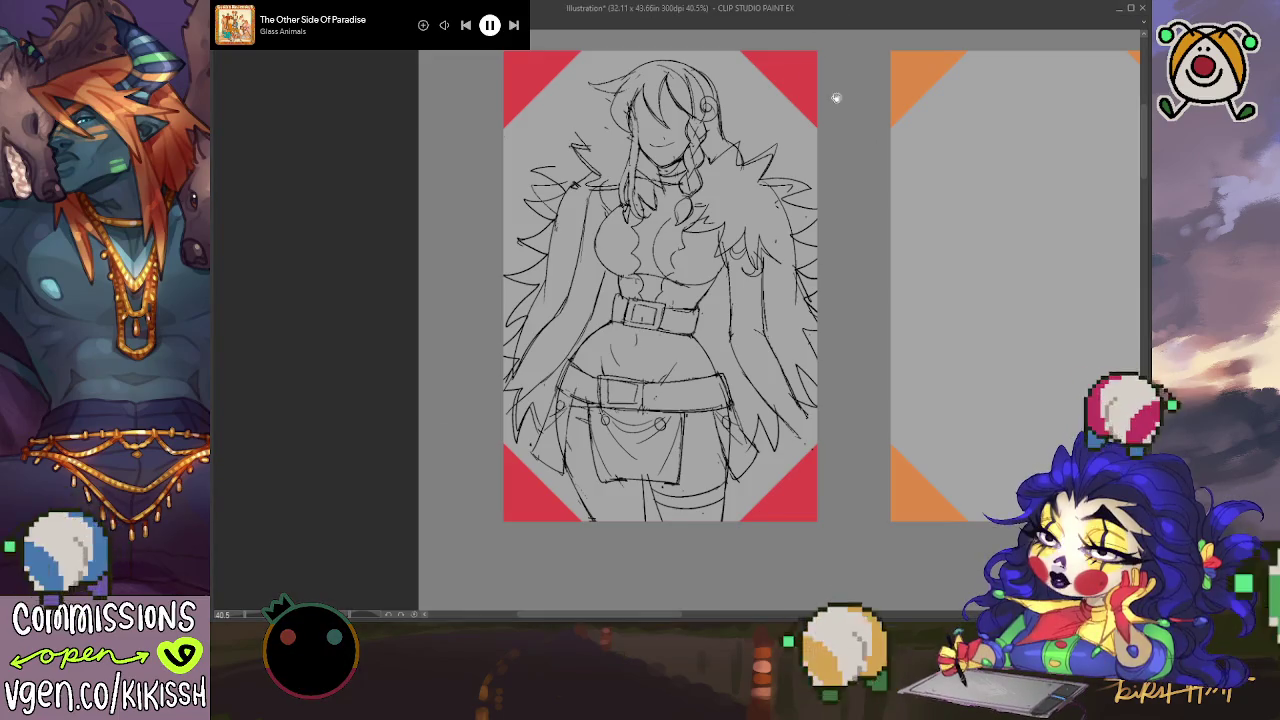
{"action": "left_click_drag", "start_coordinate": [836, 97], "coordinate": [862, 115]}
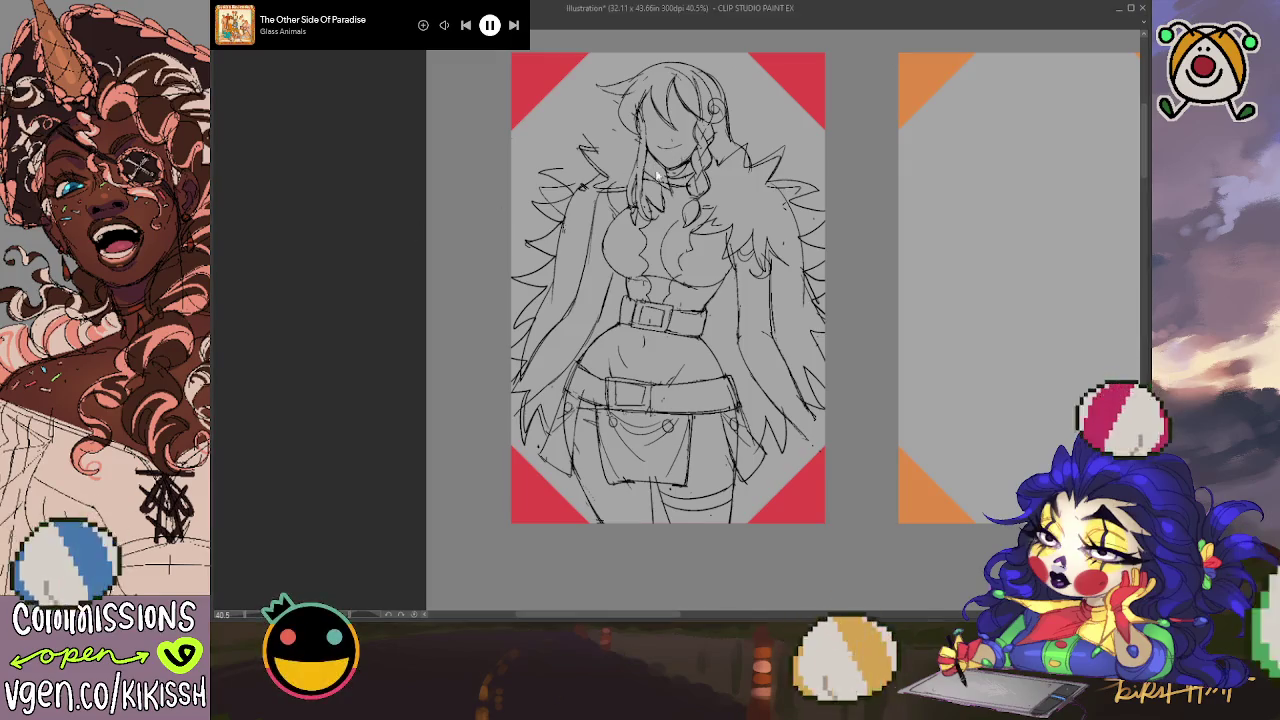
{"action": "key", "text": "ctrl+Tab"}
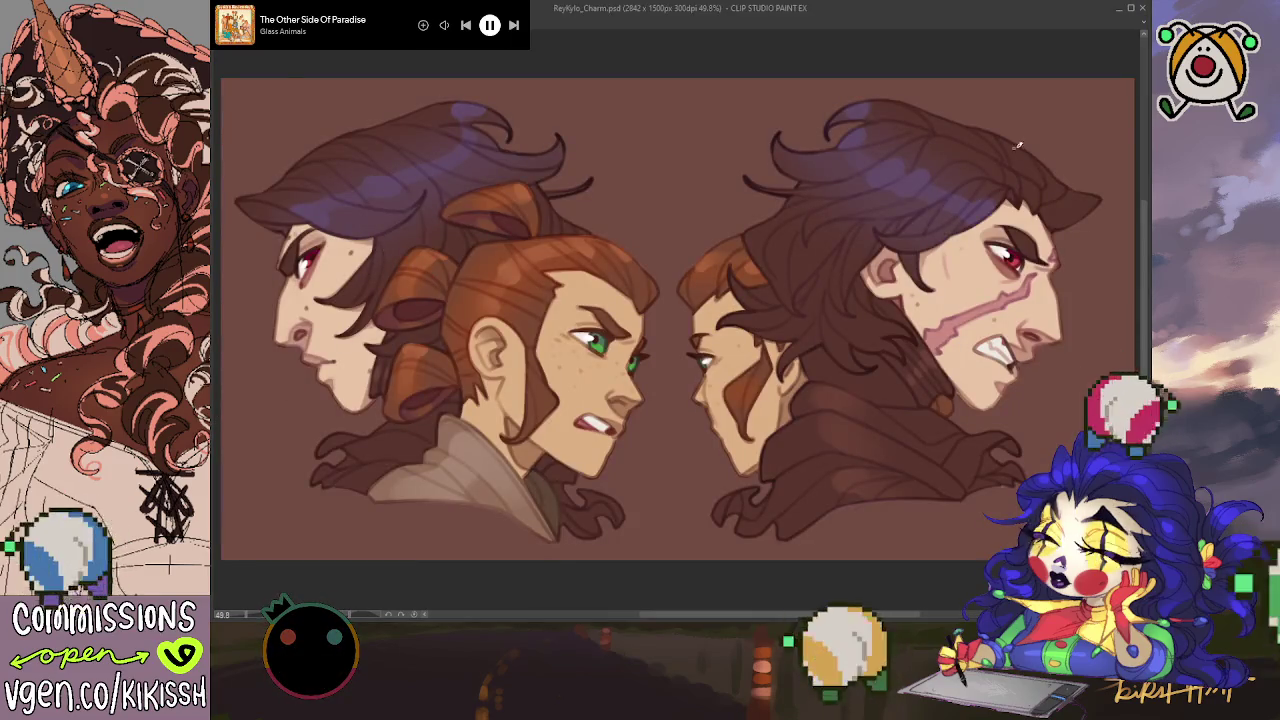
Step: Hide the brown background layer so the ReyKylo_Charm painting shows on white
{"action": "left_click", "coordinate": [919, 116]}
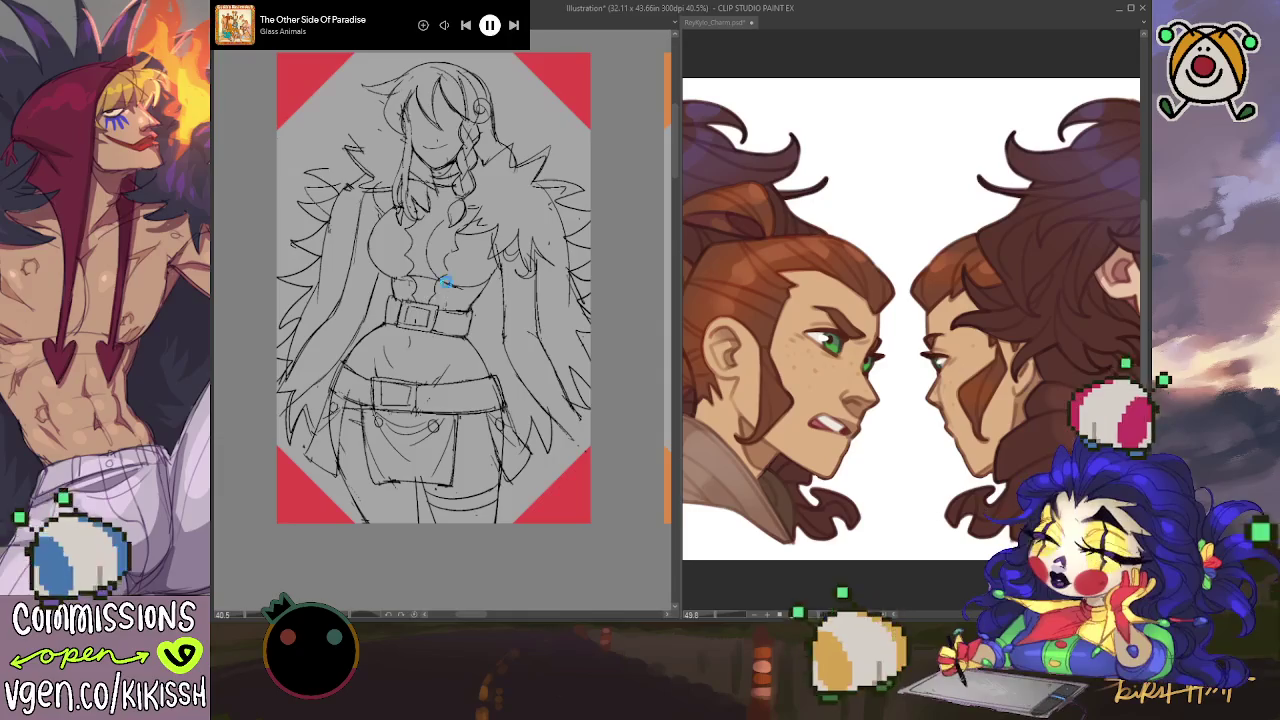
Step: Show the pink-haired character painting in the left pane and widen that pane
{"action": "key", "text": "ctrl+Tab"}
{"action": "scroll", "coordinate": [572, 273], "scroll_direction": "up", "scroll_amount": 3}
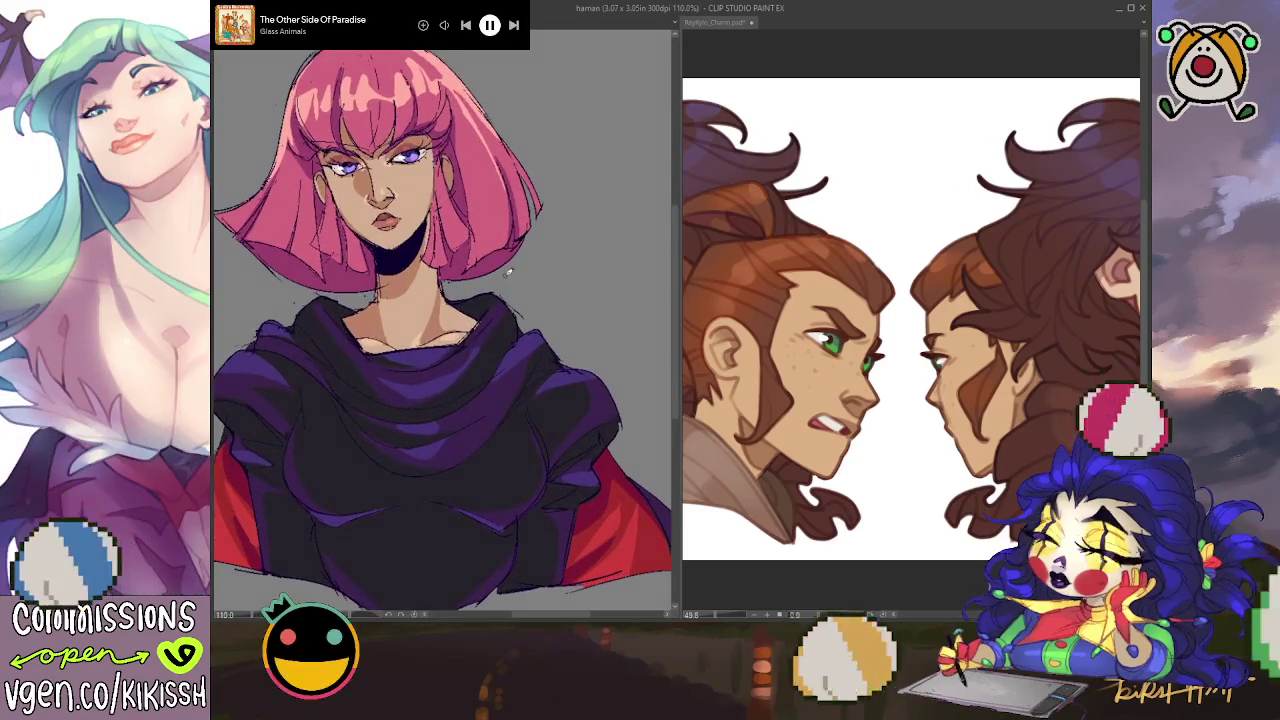
{"action": "left_click_drag", "start_coordinate": [572, 273], "coordinate": [588, 294]}
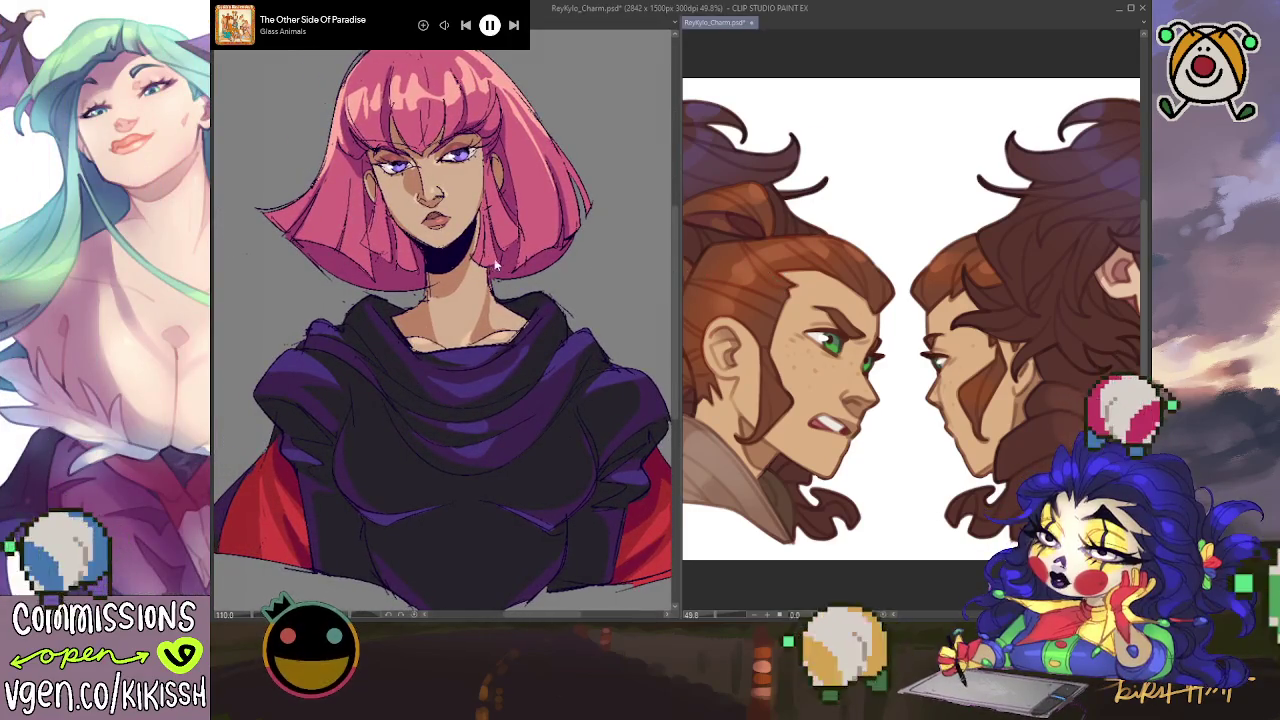
{"action": "left_click_drag", "start_coordinate": [793, 230], "coordinate": [1038, 236]}
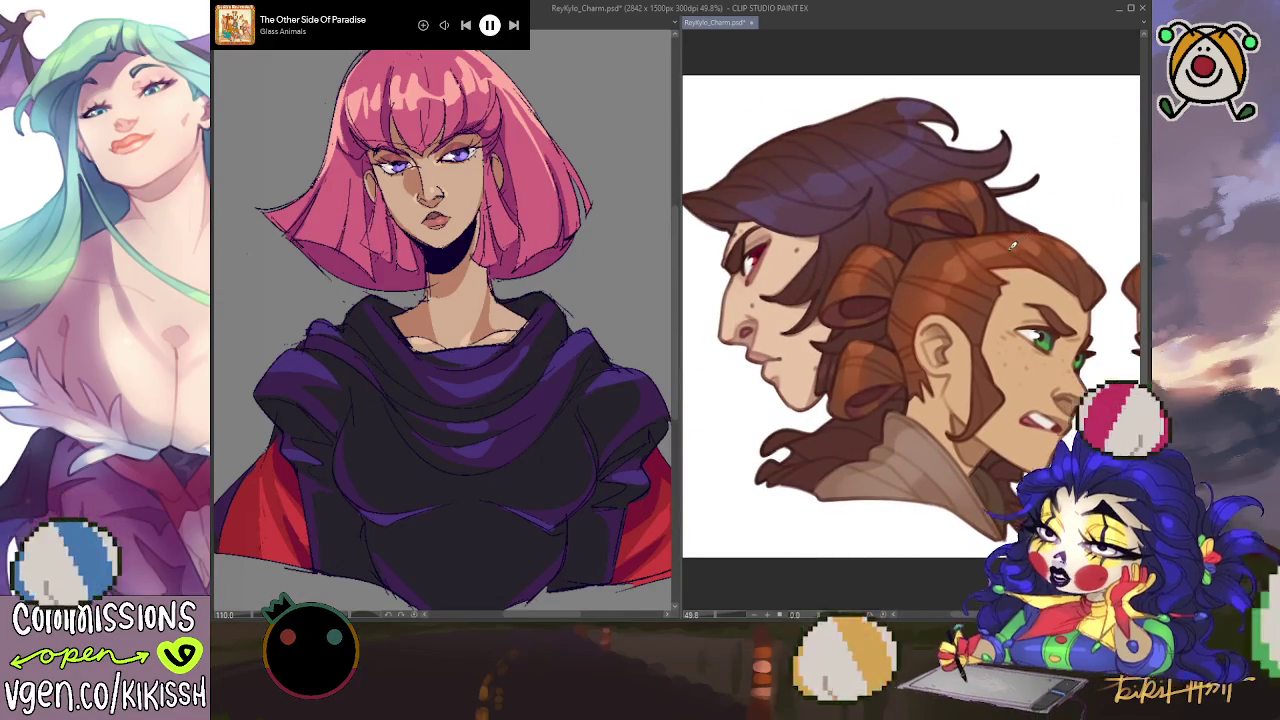
{"action": "scroll", "coordinate": [1038, 236], "scroll_direction": "down", "scroll_amount": 3}
{"action": "scroll", "coordinate": [1015, 268], "scroll_direction": "up", "scroll_amount": 1}
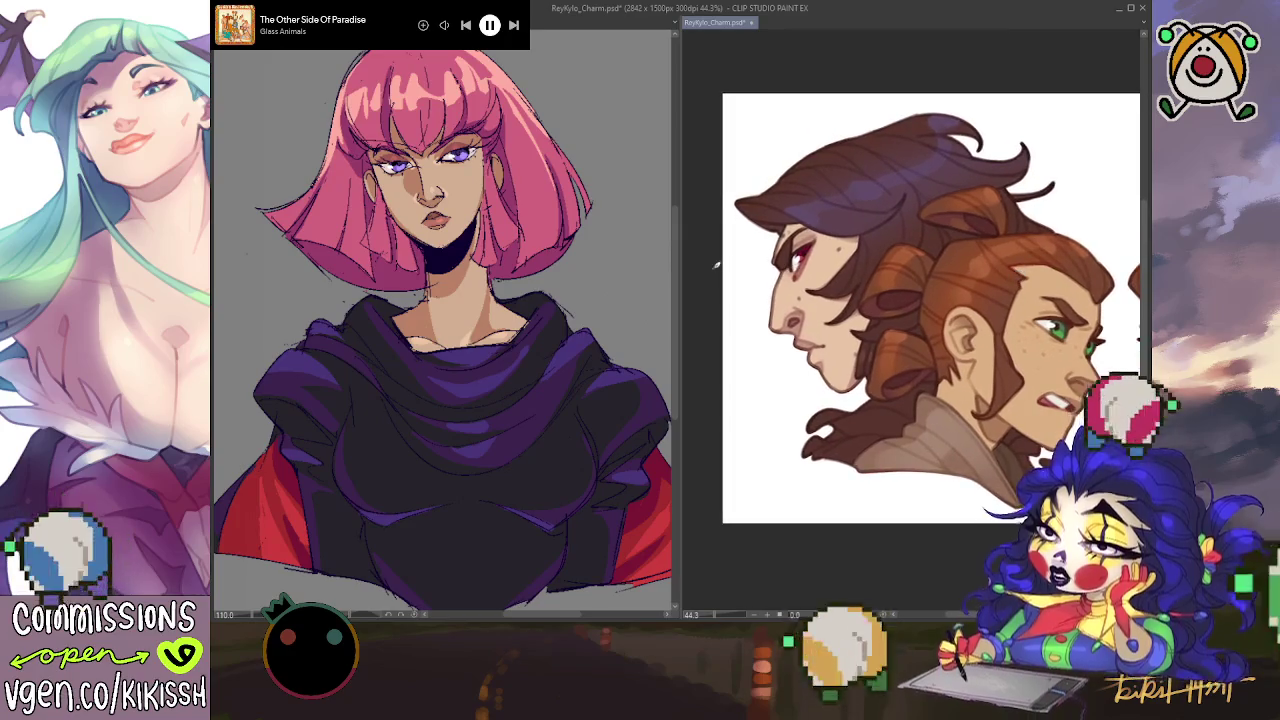
{"action": "left_click_drag", "start_coordinate": [679, 257], "coordinate": [737, 257]}
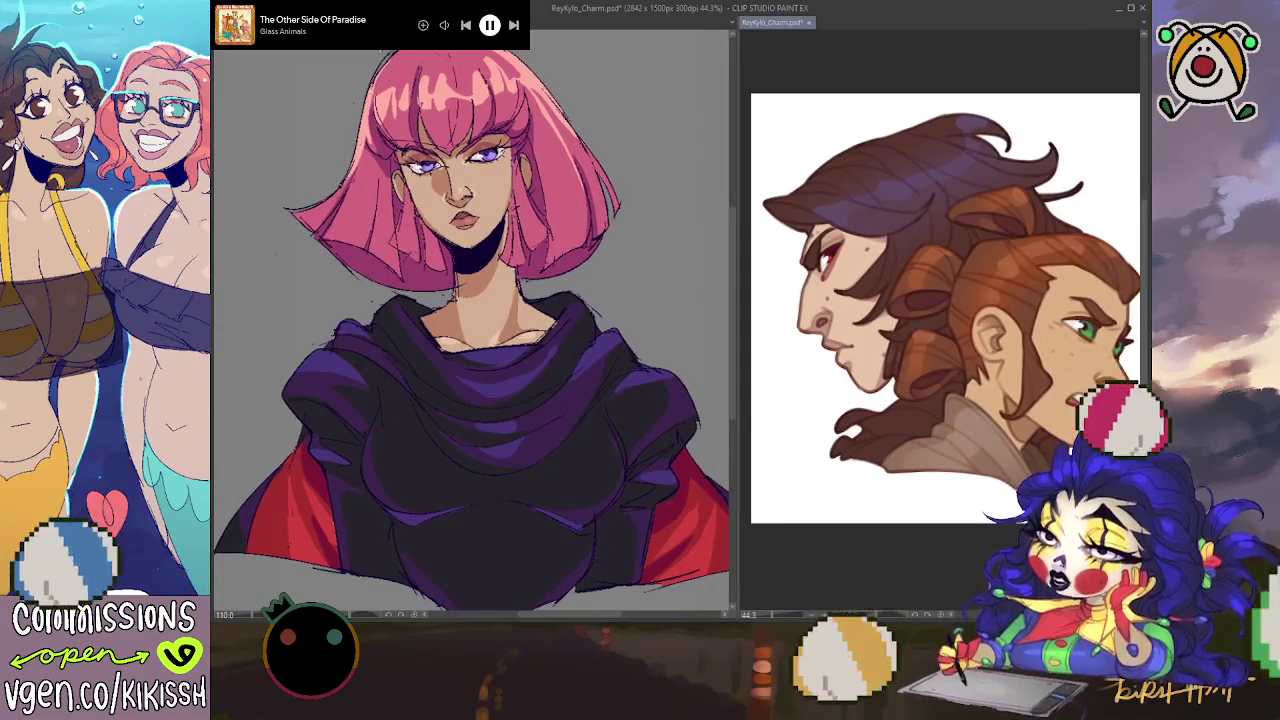
Step: Return the sketch to the left pane, zoom out the ReyKylo_Charm reference, and flip it horizontally and back
{"action": "key", "text": "ctrl+Tab"}
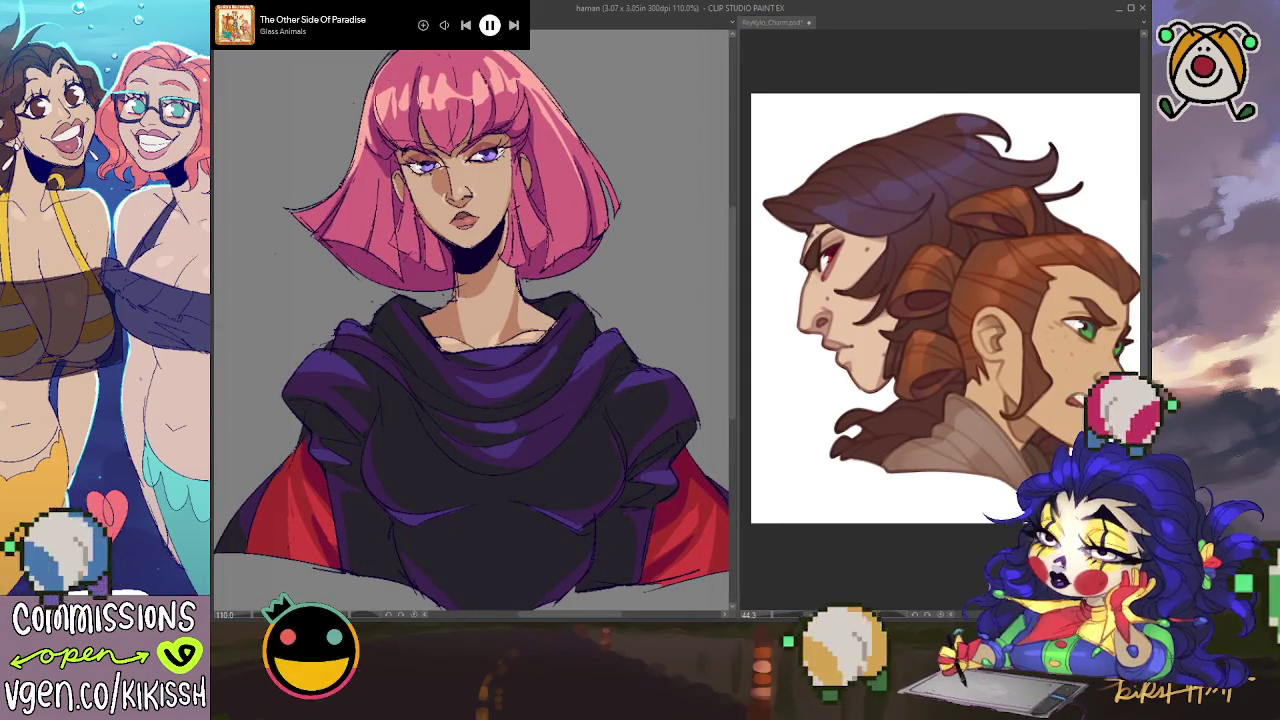
{"action": "key", "text": "ctrl+Tab"}
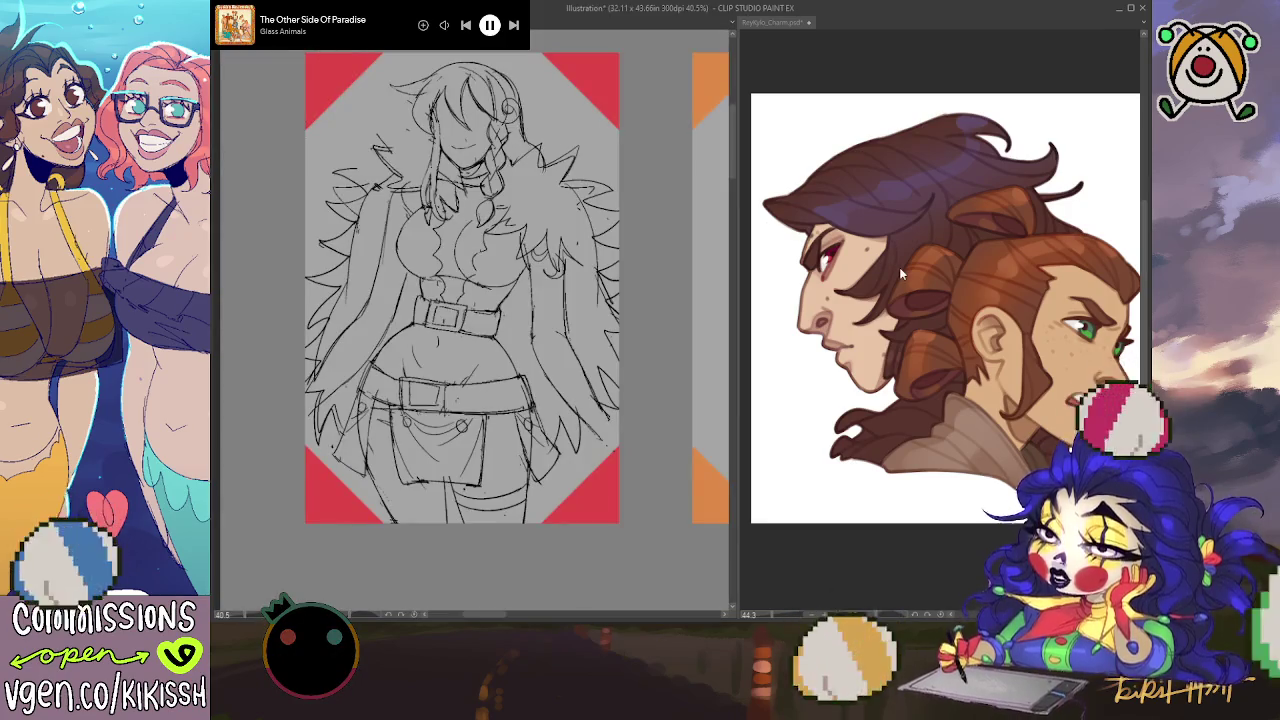
{"action": "left_click", "coordinate": [899, 267]}
{"action": "scroll", "coordinate": [899, 267], "scroll_direction": "up", "scroll_amount": 1}
{"action": "scroll", "coordinate": [897, 271], "scroll_direction": "down", "scroll_amount": 1}
{"action": "scroll", "coordinate": [897, 271], "scroll_direction": "down", "scroll_amount": 1}
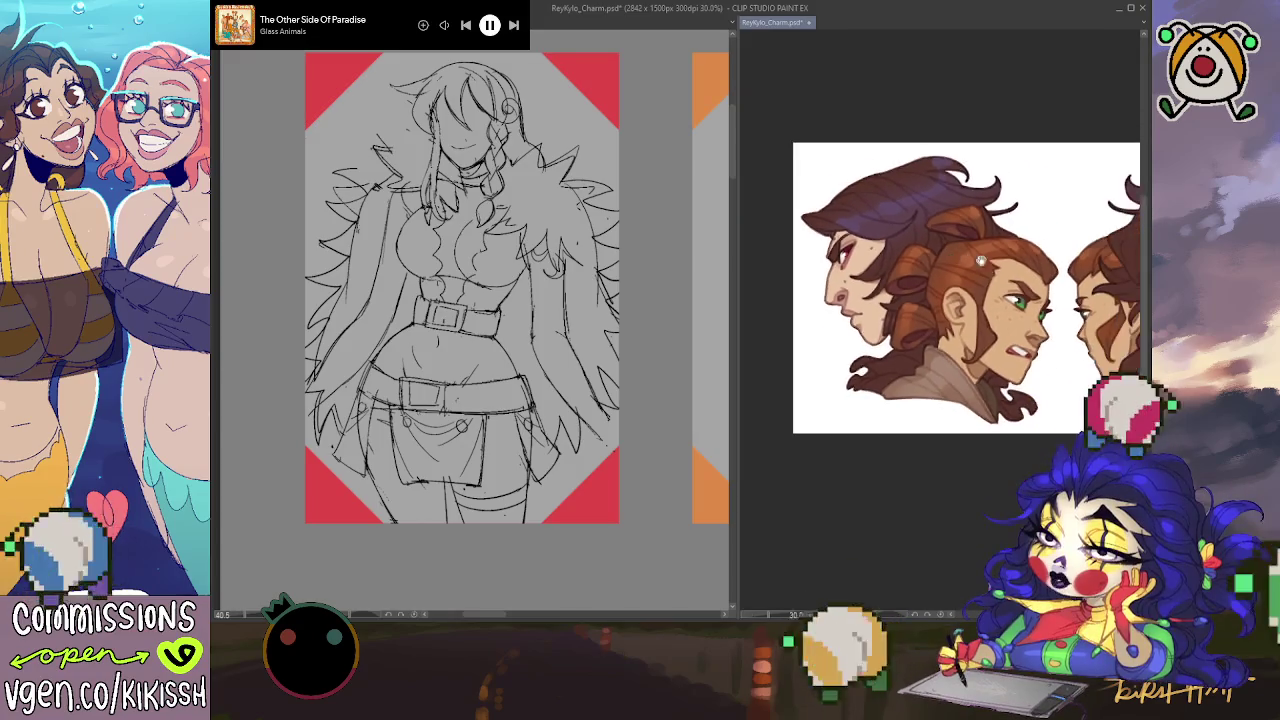
{"action": "key", "text": "h"}
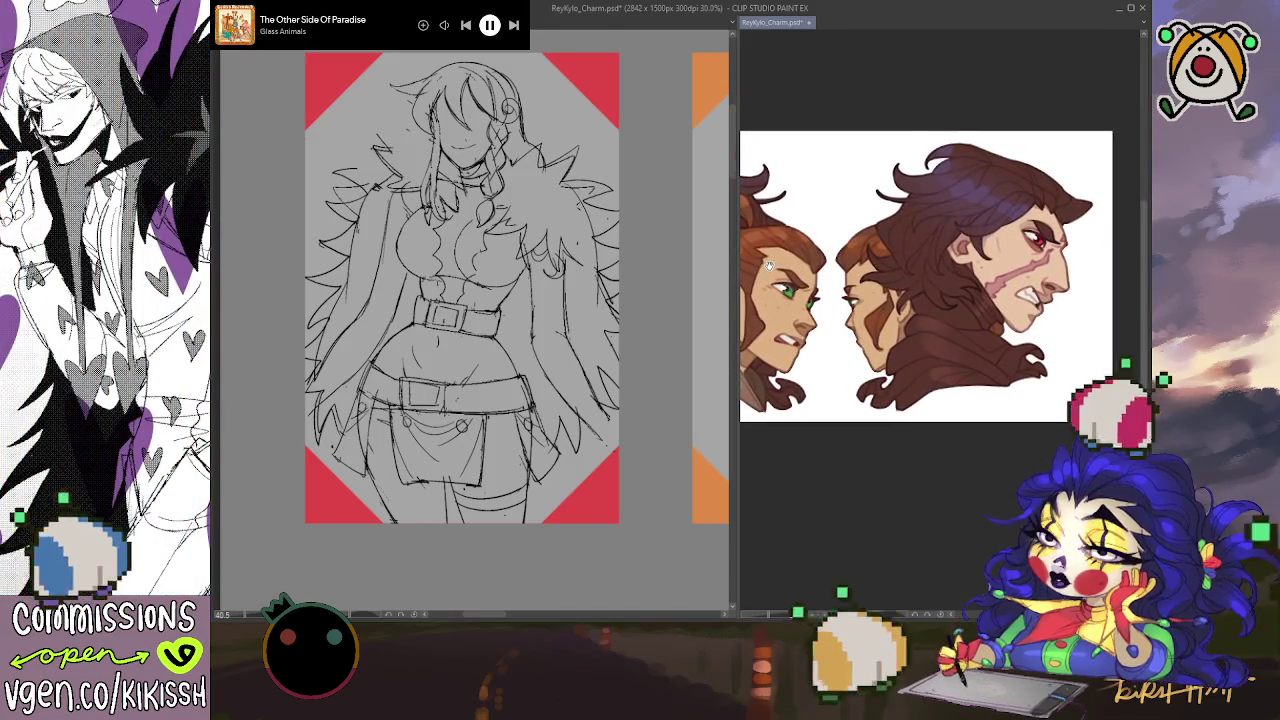
{"action": "key", "text": "h"}
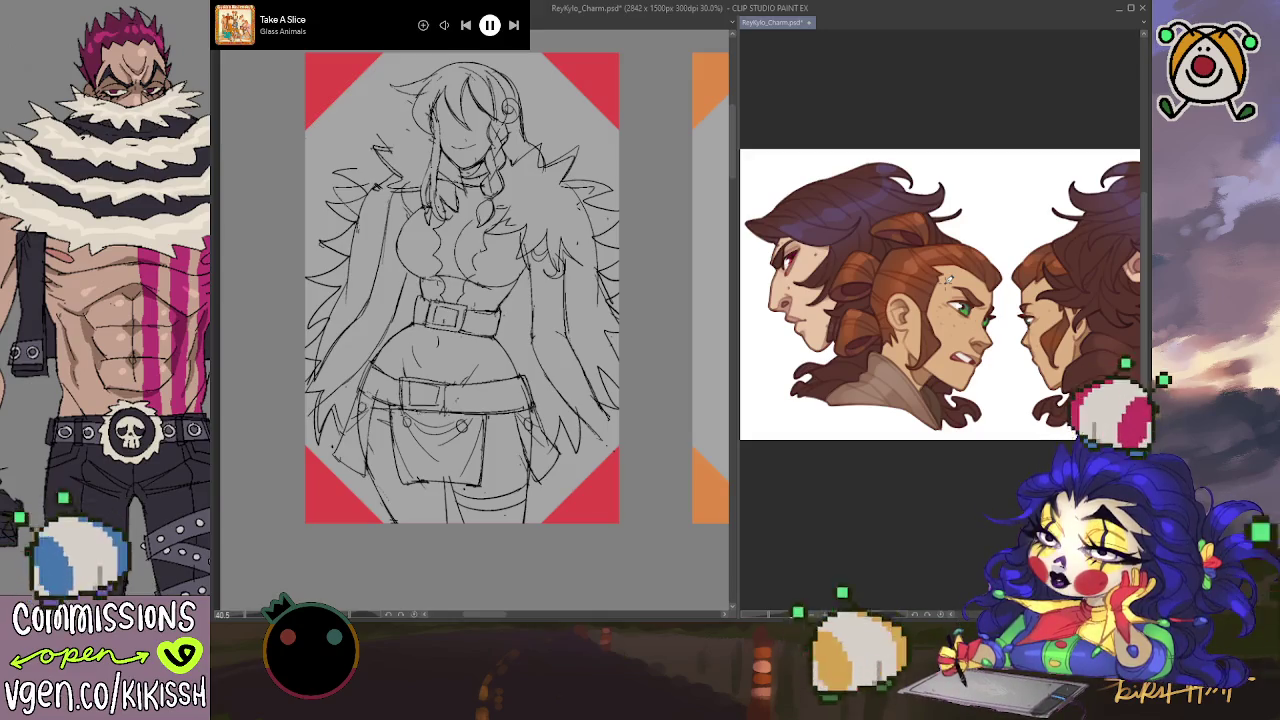
Step: Make the sketch active and pan it left, then pan the reference painting right
{"action": "left_click", "coordinate": [481, 410]}
{"action": "left_click_drag", "start_coordinate": [535, 398], "coordinate": [456, 403]}
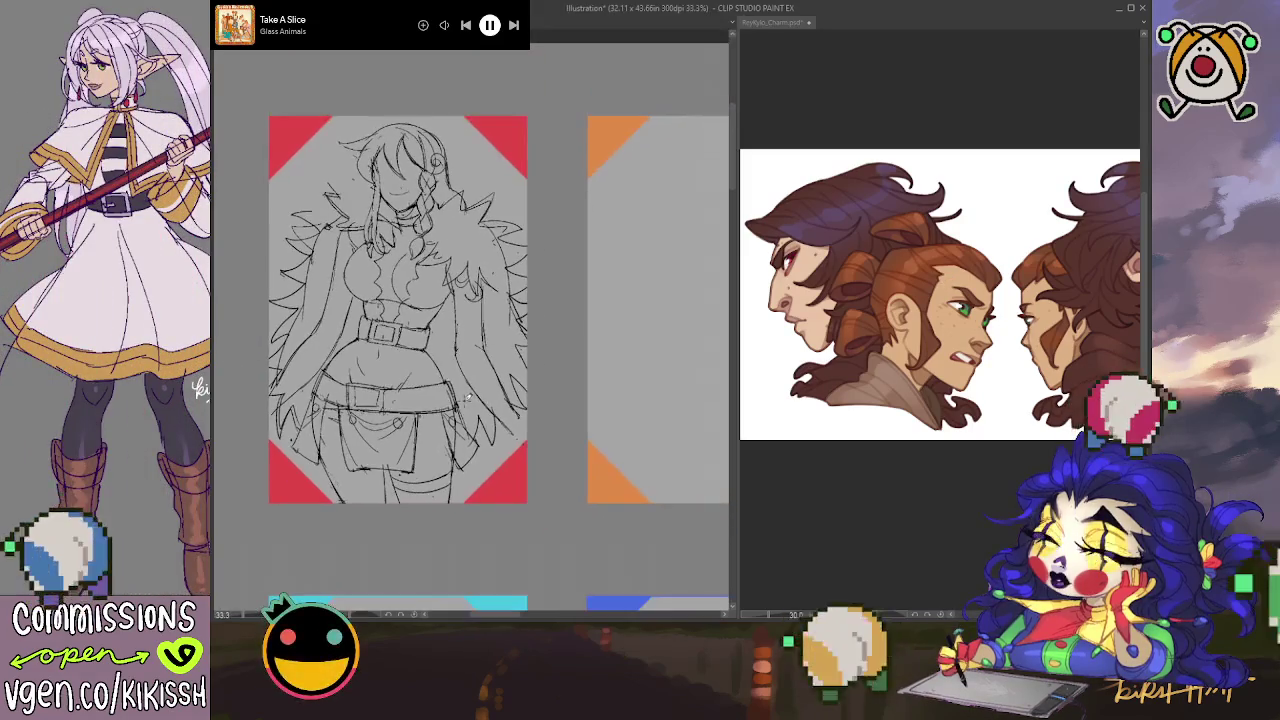
{"action": "left_click_drag", "start_coordinate": [752, 363], "coordinate": [818, 368]}
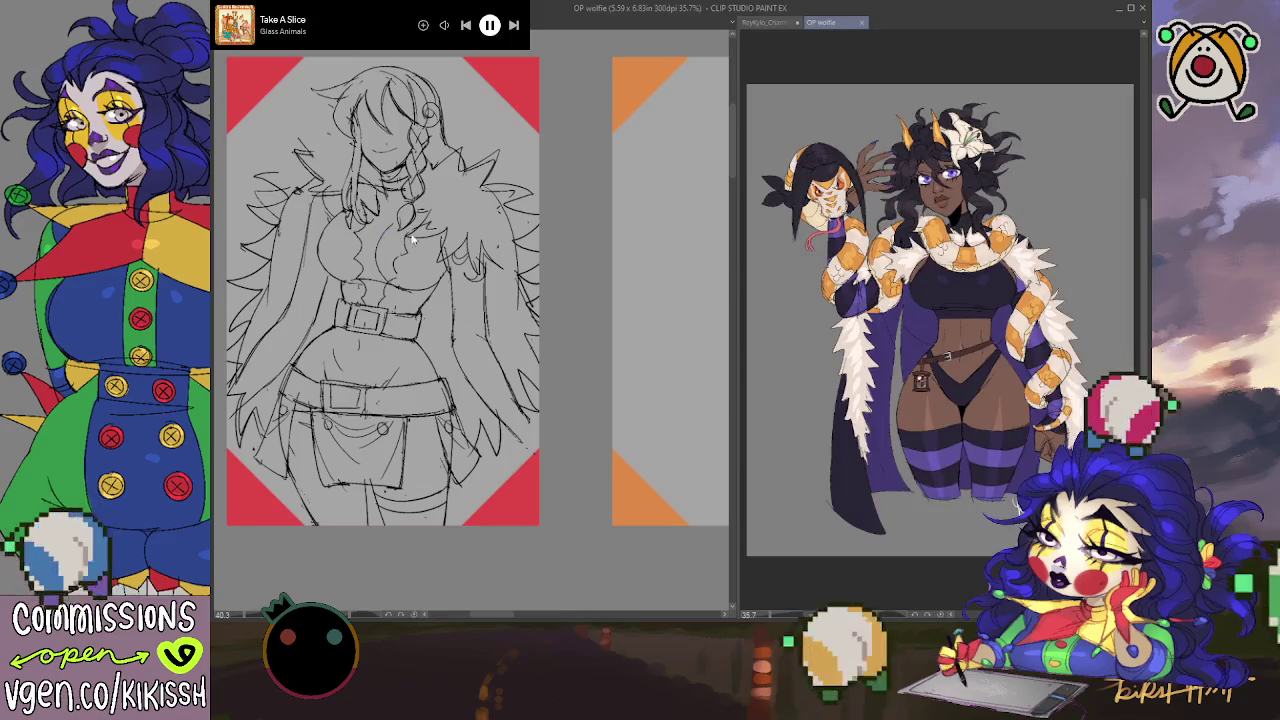
Step: Zoom in on the OP wolfie illustration and position it in view
{"action": "scroll", "coordinate": [972, 265], "scroll_direction": "up", "scroll_amount": 1}
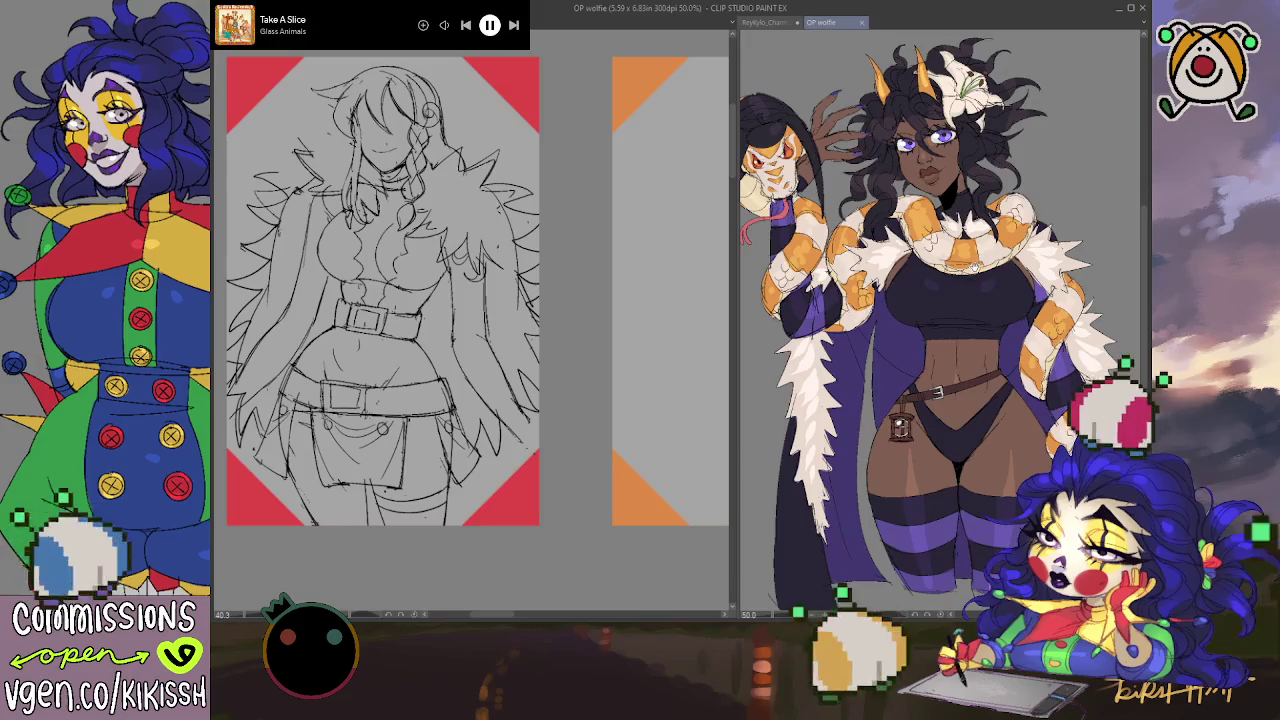
{"action": "left_click_drag", "start_coordinate": [940, 300], "coordinate": [955, 311]}
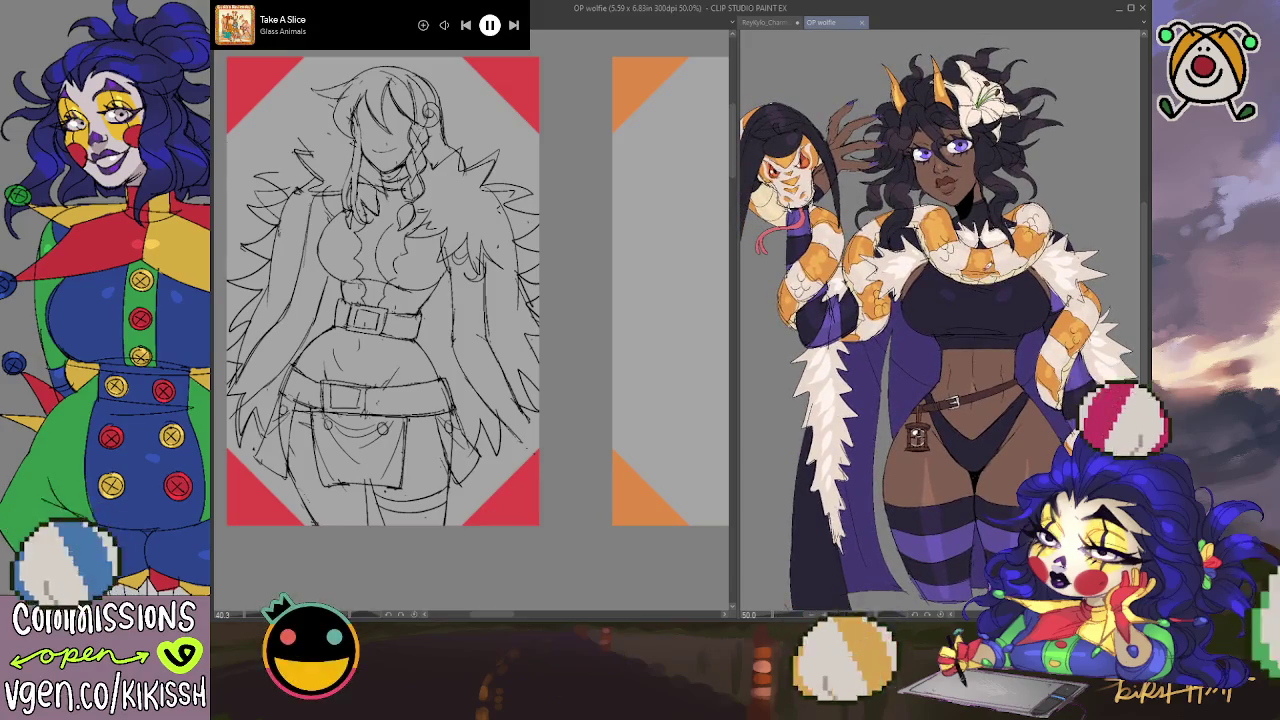
{"action": "scroll", "coordinate": [940, 320], "scroll_direction": "up", "scroll_amount": 1}
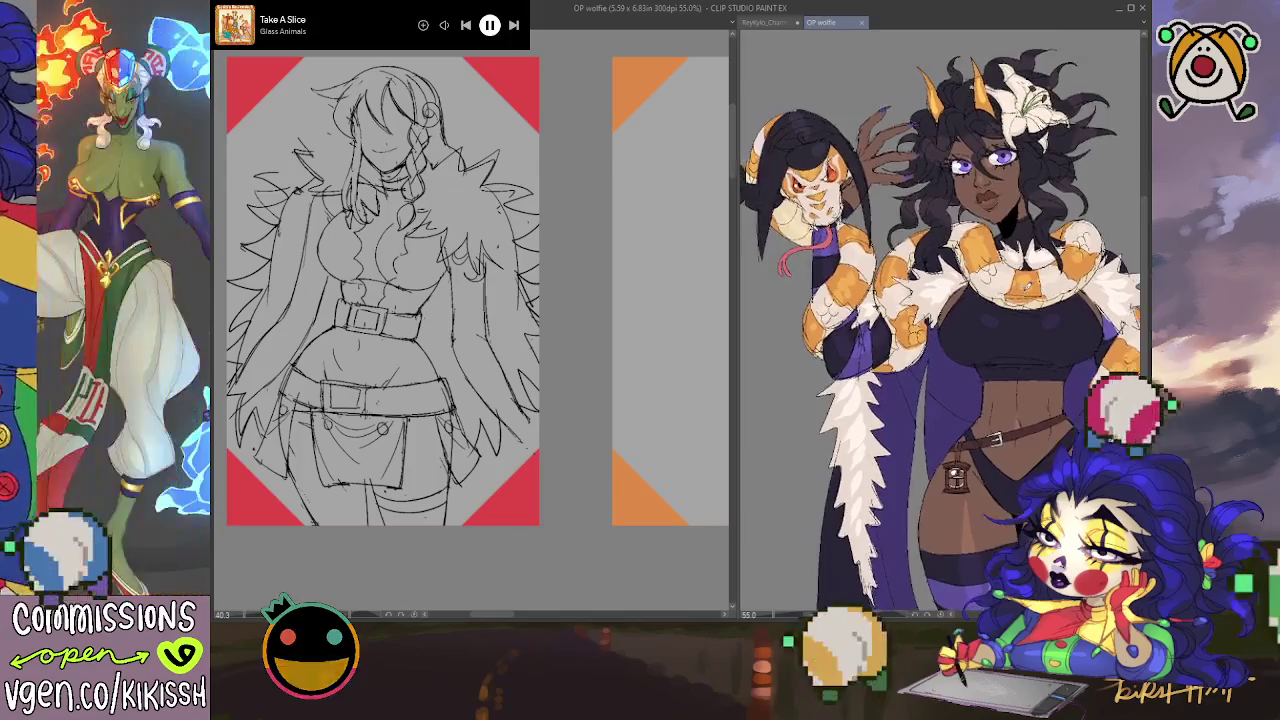
{"action": "left_click_drag", "start_coordinate": [940, 320], "coordinate": [950, 328]}
Step: Switch to ReyKylo_Charm.psd and back to OP wolfie, then zoom out to show the full figure
{"action": "left_click", "coordinate": [770, 22]}
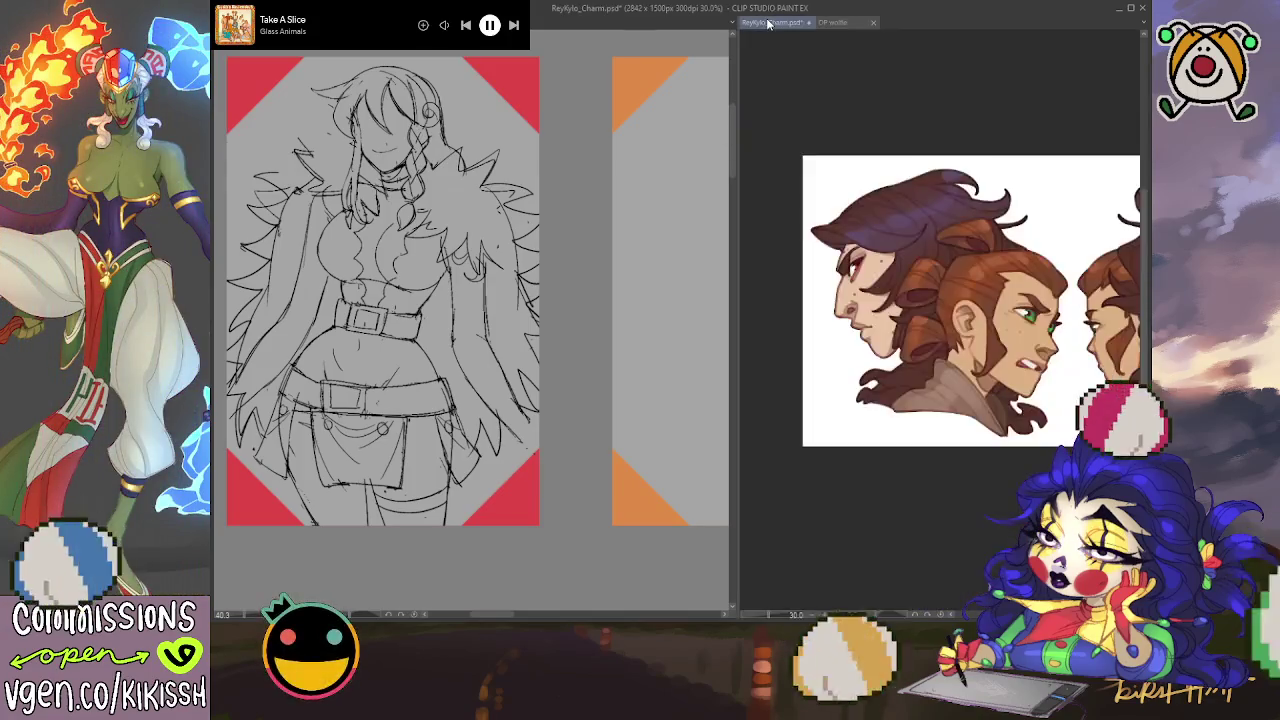
{"action": "left_click", "coordinate": [830, 22]}
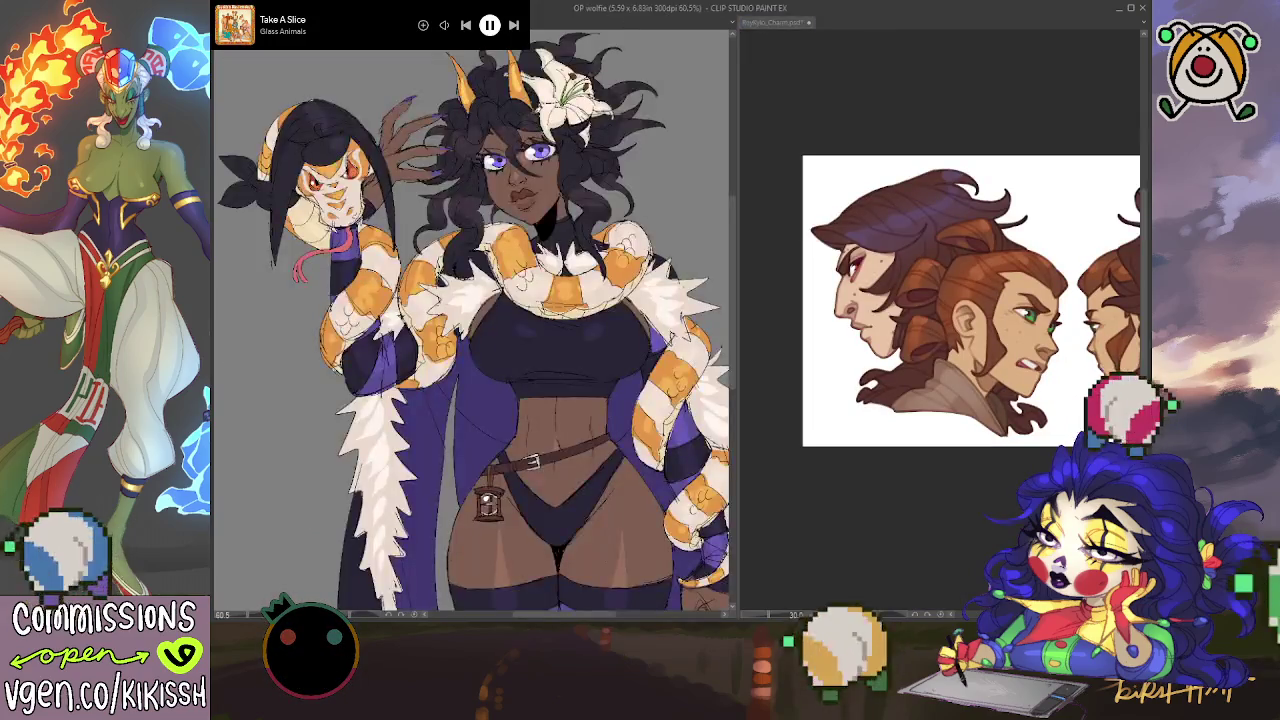
{"action": "scroll", "coordinate": [633, 212], "scroll_direction": "down", "scroll_amount": 1}
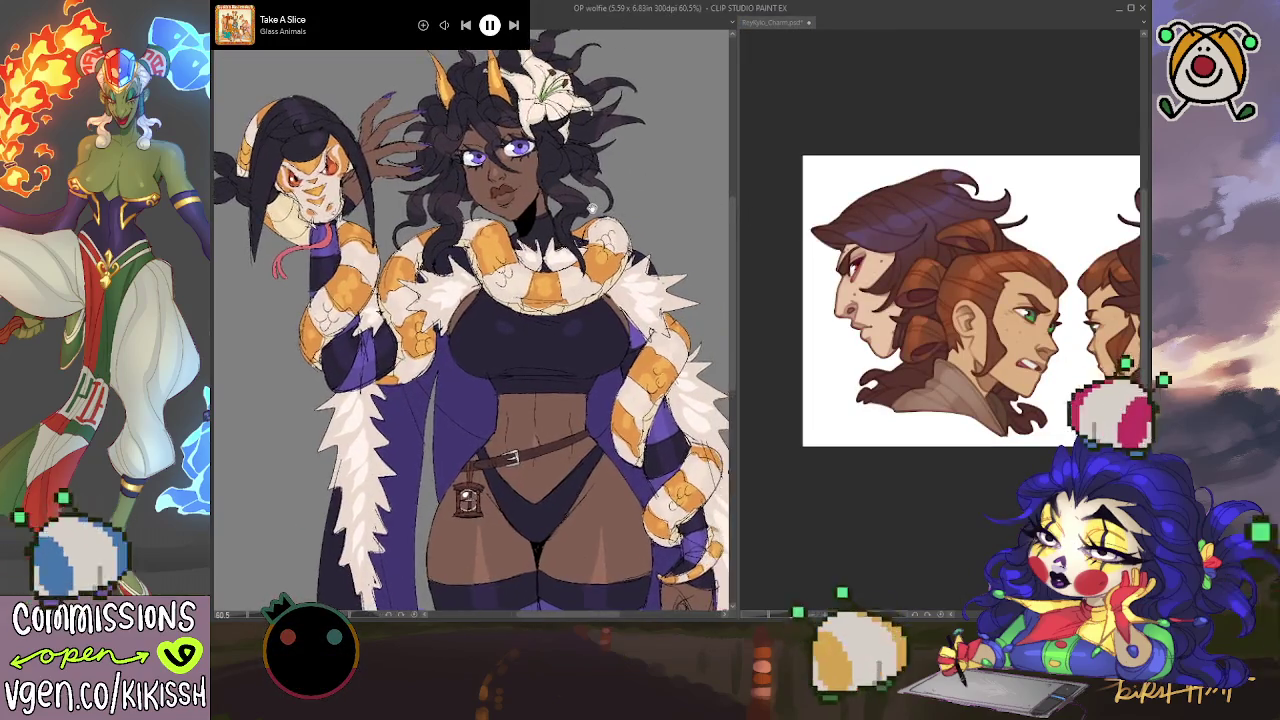
{"action": "scroll", "coordinate": [630, 210], "scroll_direction": "down", "scroll_amount": 1}
{"action": "scroll", "coordinate": [615, 205], "scroll_direction": "down", "scroll_amount": 1}
{"action": "scroll", "coordinate": [603, 200], "scroll_direction": "down", "scroll_amount": 1}
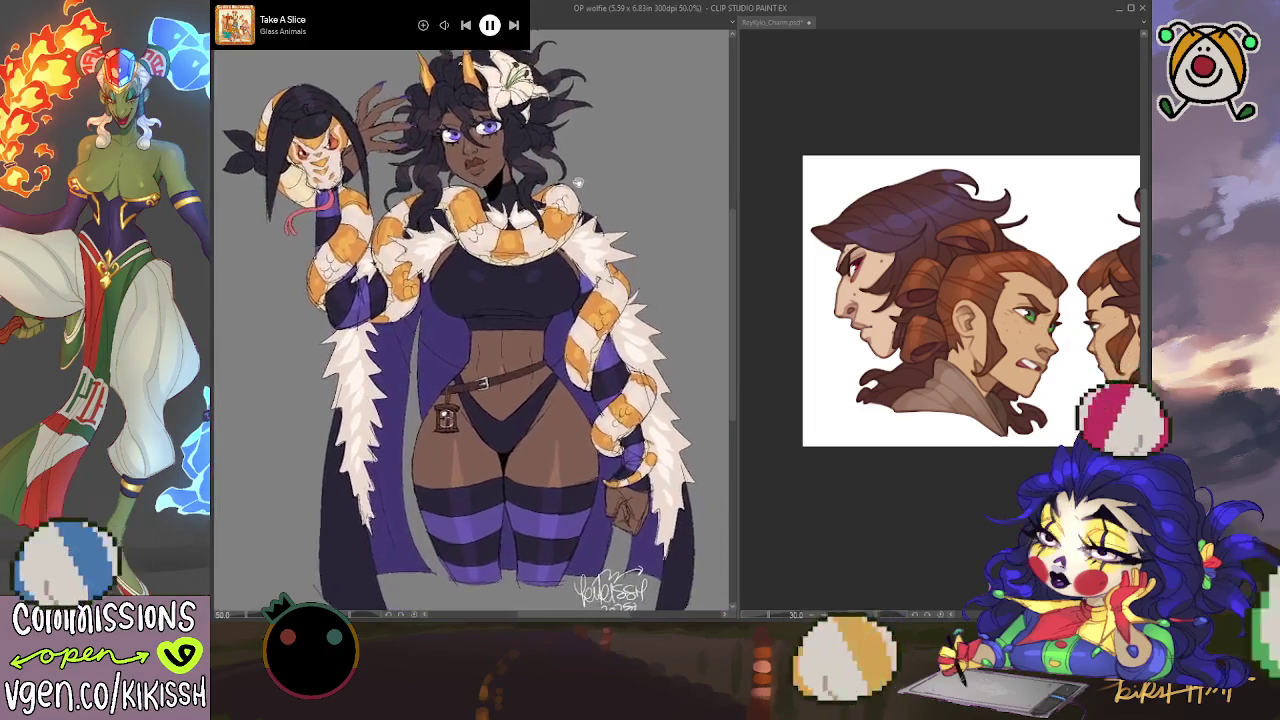
{"action": "left_click_drag", "start_coordinate": [603, 200], "coordinate": [568, 180]}
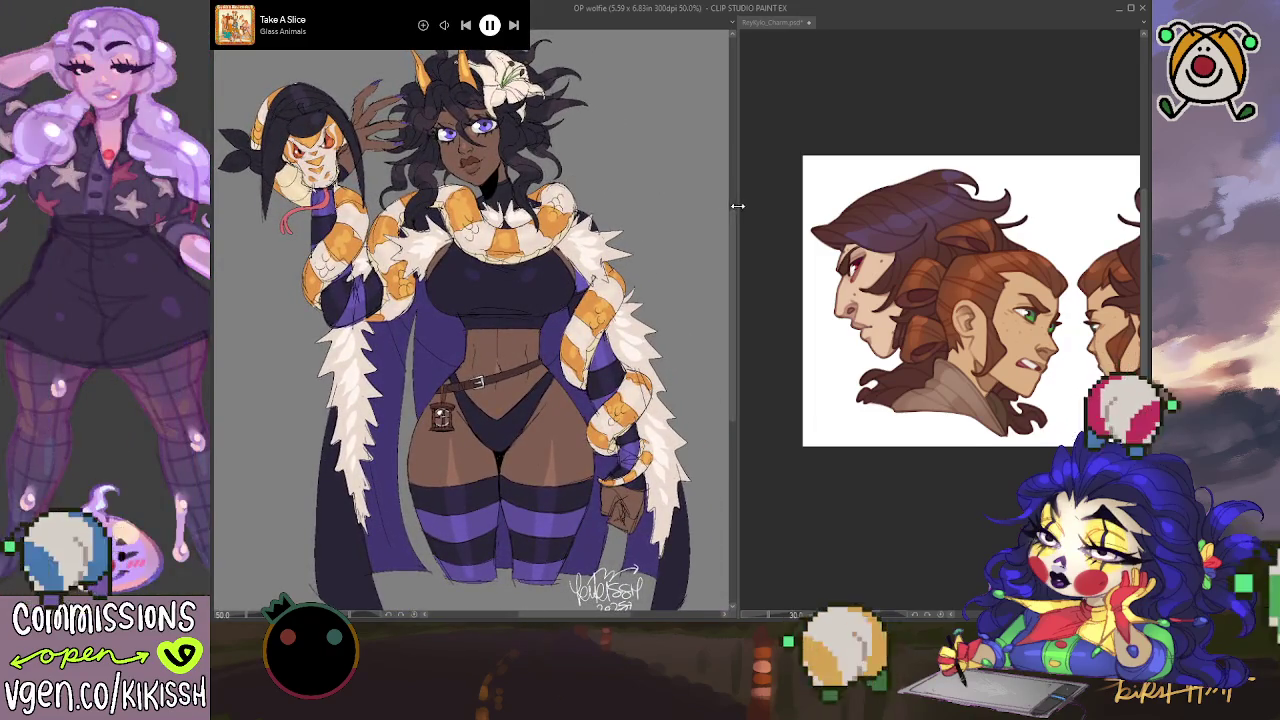
Step: Give the heads reference a wider pane and zoom it in beside the wolfie illustration
{"action": "left_click_drag", "start_coordinate": [736, 204], "coordinate": [690, 205]}
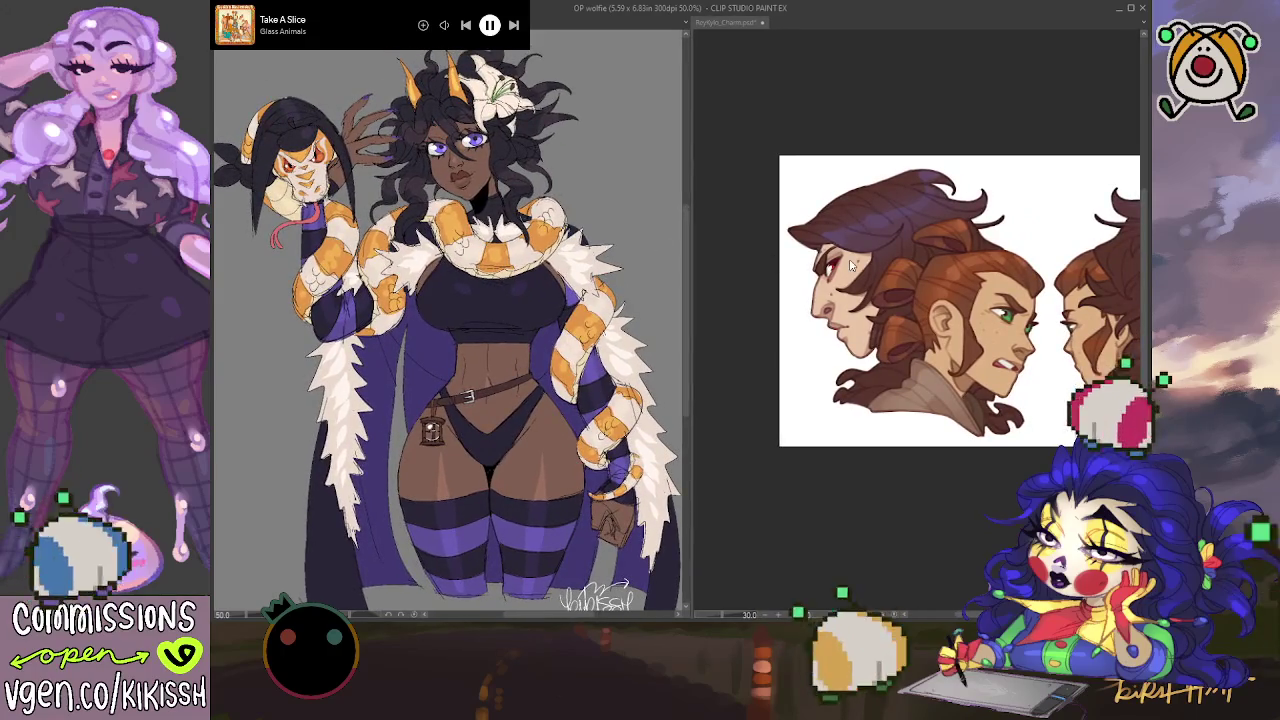
{"action": "left_click", "coordinate": [851, 265]}
{"action": "scroll", "coordinate": [813, 256], "scroll_direction": "up", "scroll_amount": 1}
{"action": "scroll", "coordinate": [813, 256], "scroll_direction": "up", "scroll_amount": 1}
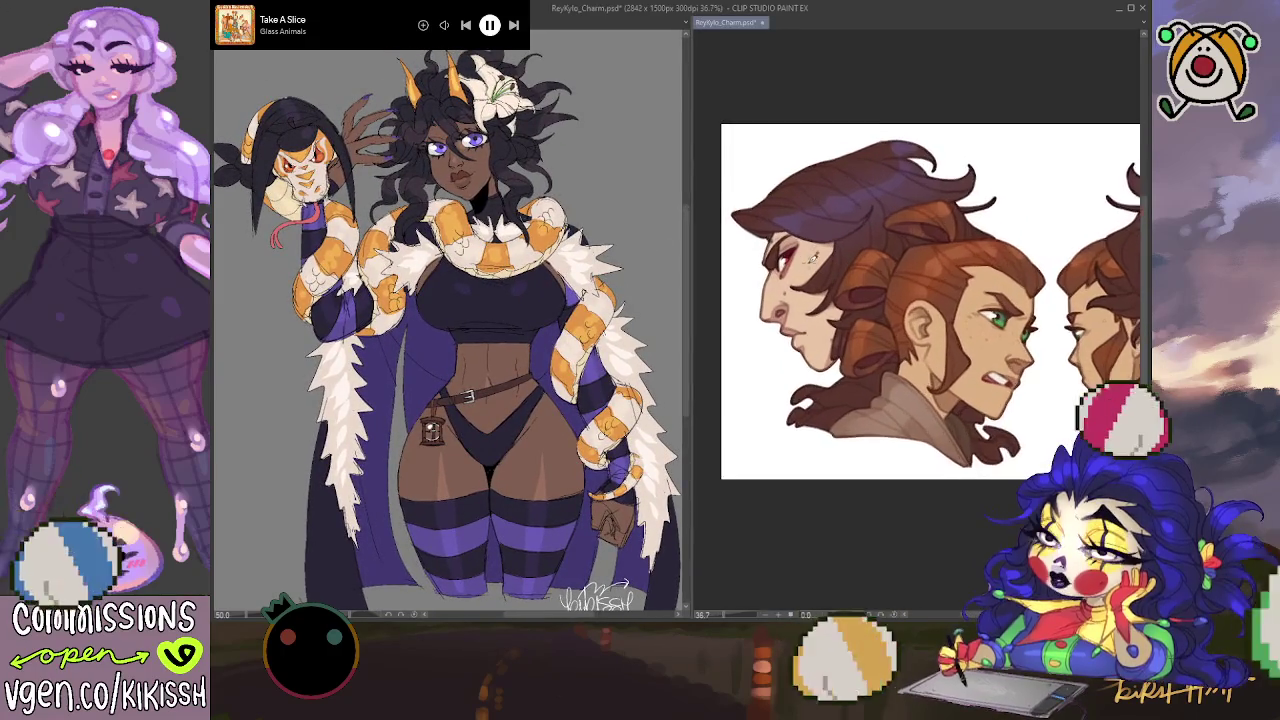
{"action": "scroll", "coordinate": [813, 256], "scroll_direction": "up", "scroll_amount": 1}
{"action": "scroll", "coordinate": [846, 255], "scroll_direction": "up", "scroll_amount": 1}
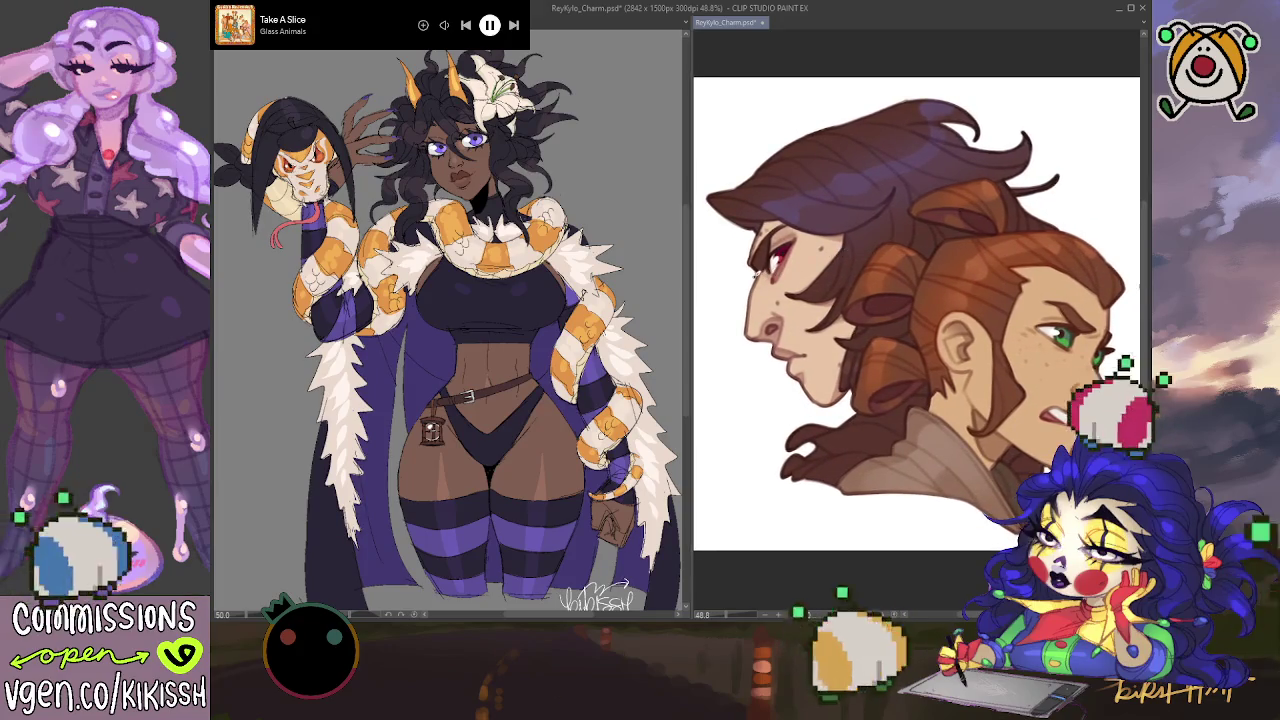
{"action": "key", "text": "ctrl+Tab"}
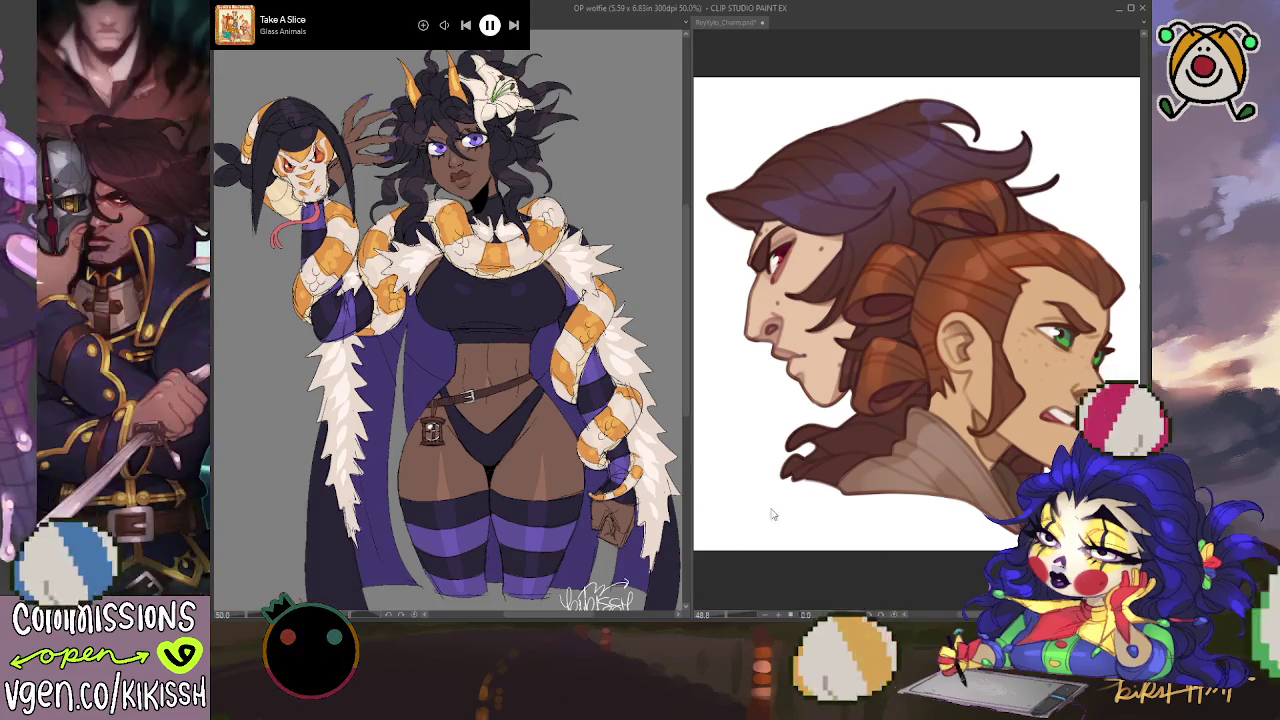
{"action": "key", "text": "ctrl+Tab"}
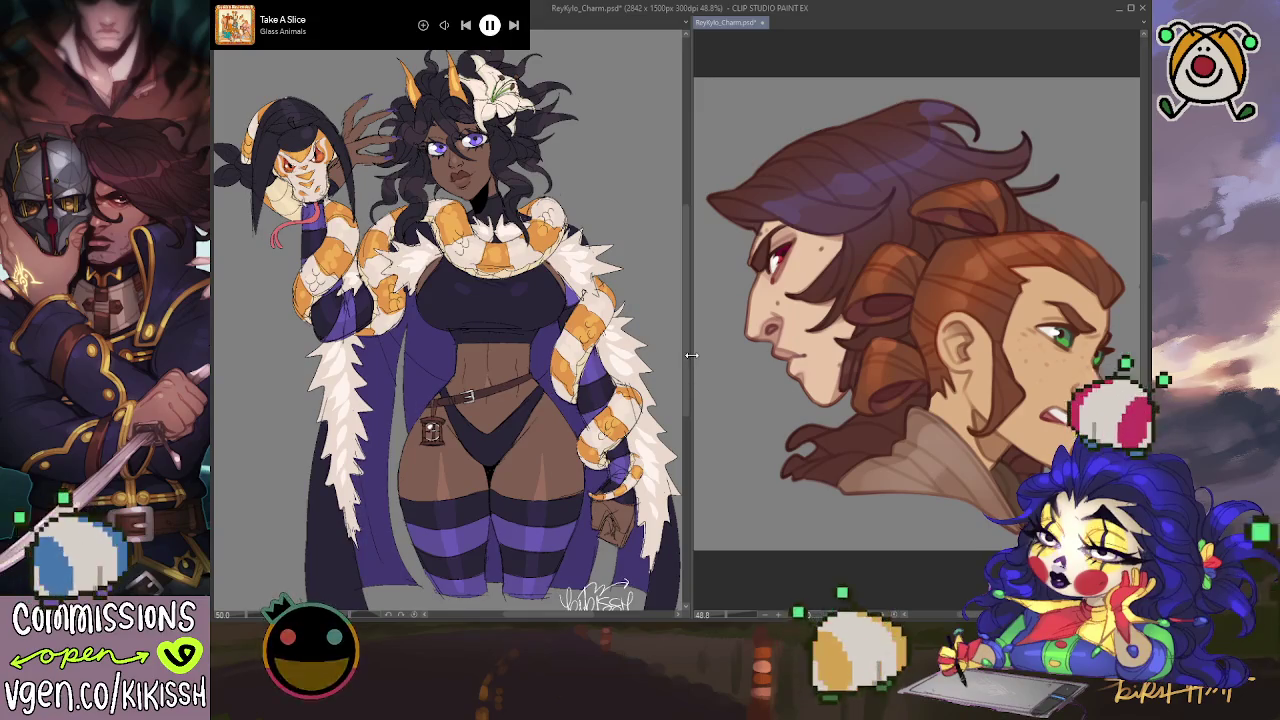
Step: Nudge the pane divider and add a small lip piercing to a profile face
{"action": "left_click_drag", "start_coordinate": [691, 354], "coordinate": [699, 354]}
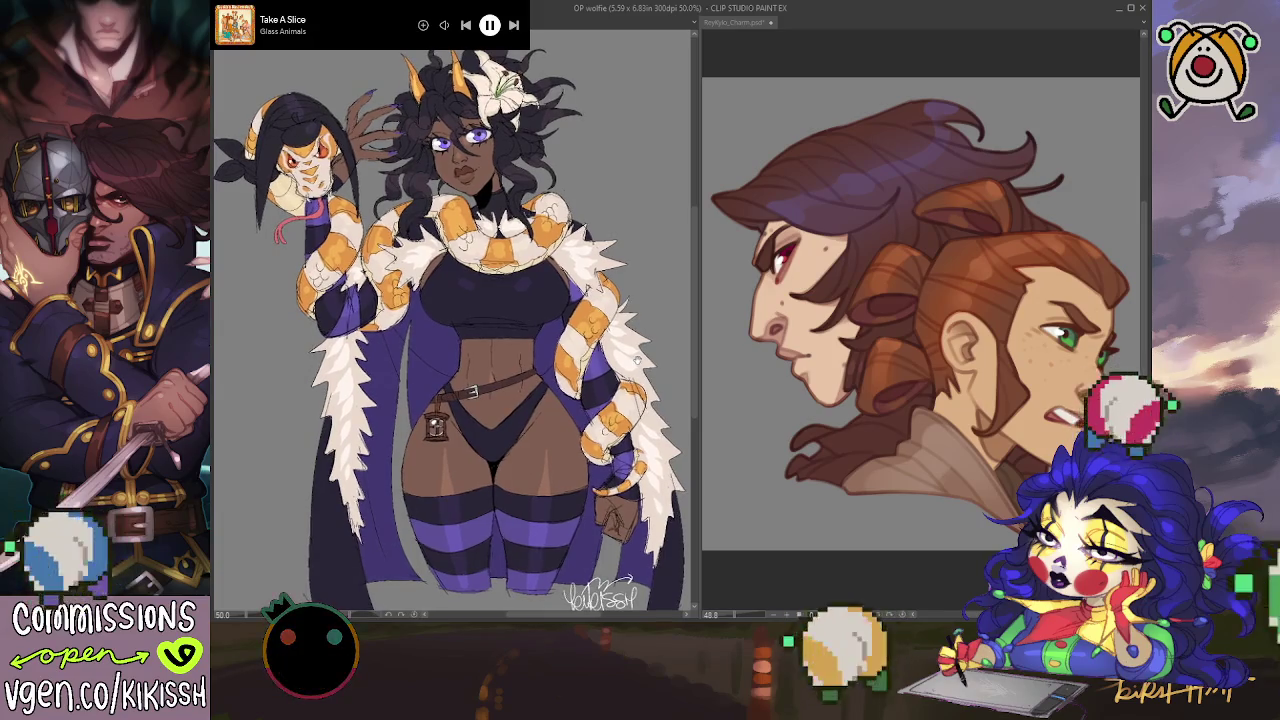
{"action": "left_click", "coordinate": [777, 355]}
{"action": "left_click_drag", "start_coordinate": [776, 346], "coordinate": [779, 352]}
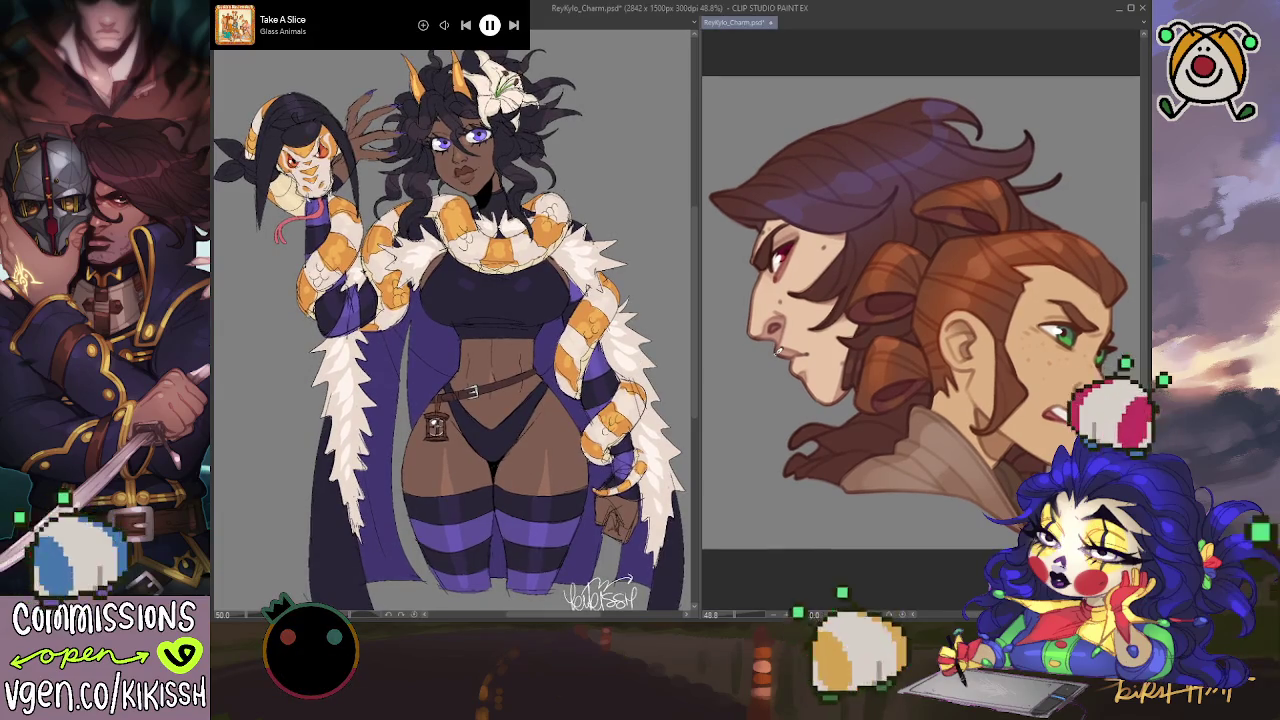
{"action": "scroll", "coordinate": [777, 352], "scroll_direction": "up", "scroll_amount": 1}
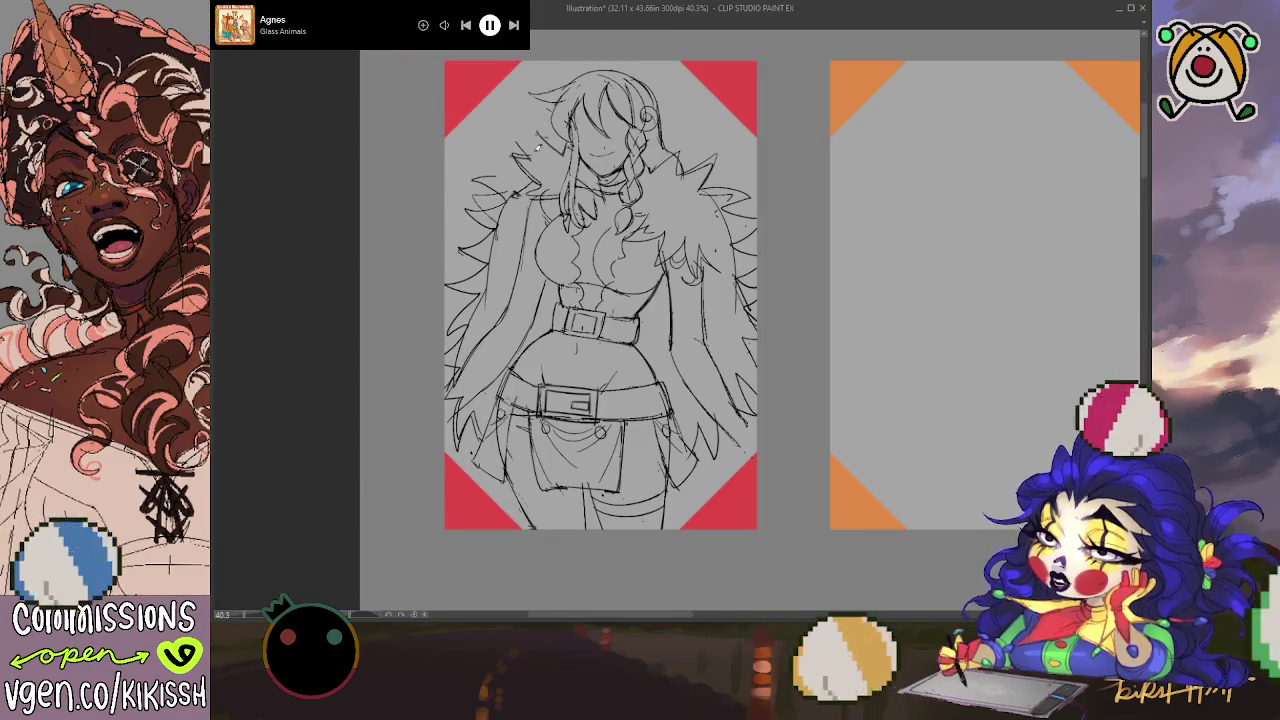
Step: Add two short fur strokes along the left side of the collar
{"action": "mouse_move", "coordinate": [536, 134]}
{"action": "left_mouse_down"}
{"action": "mouse_move", "coordinate": [546, 166]}
{"action": "mouse_move", "coordinate": [478, 177]}
{"action": "mouse_move", "coordinate": [462, 228]}
{"action": "left_mouse_up"}
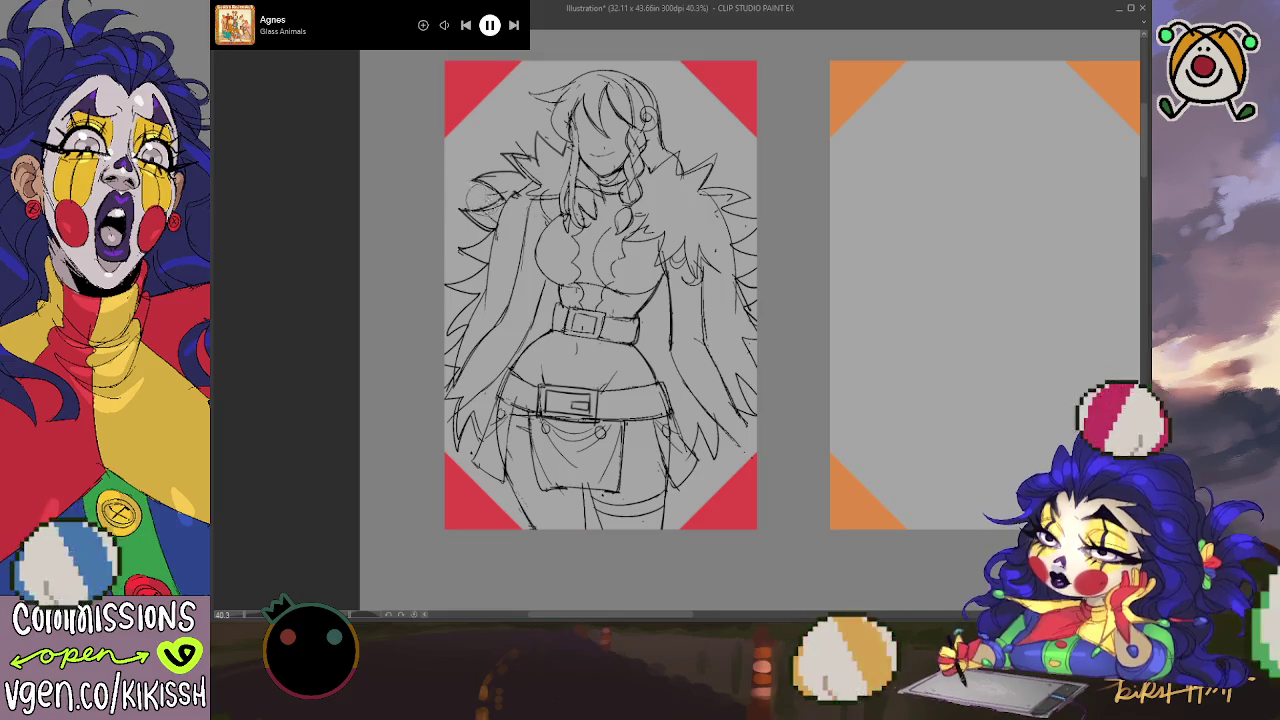
{"action": "mouse_move", "coordinate": [505, 185]}
{"action": "left_mouse_down"}
{"action": "mouse_move", "coordinate": [468, 205]}
{"action": "mouse_move", "coordinate": [470, 230]}
{"action": "left_mouse_up"}
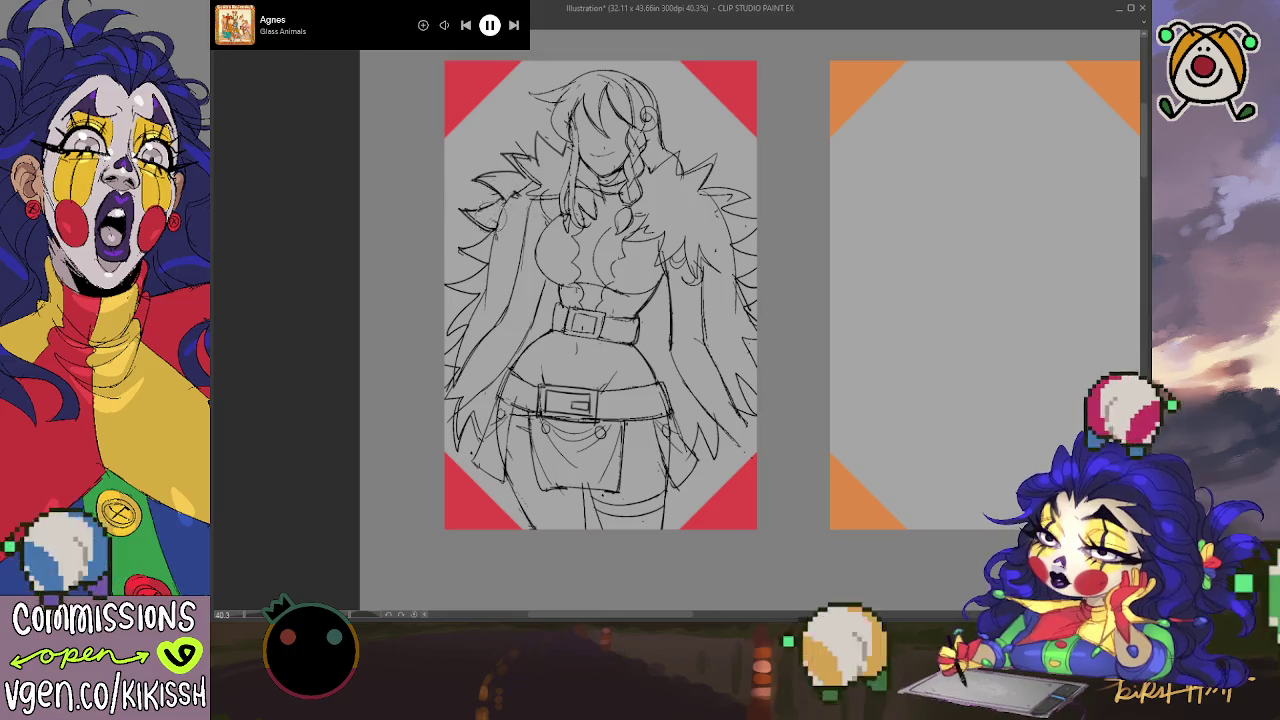